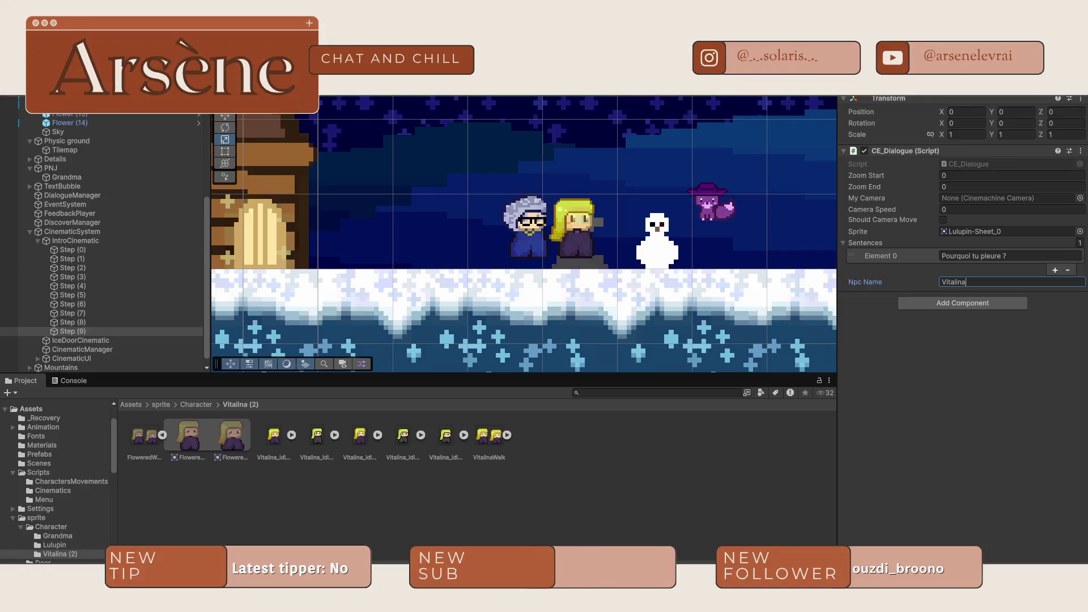
- Set the speaker to Vitalina and make her first sentence 'Et voilà que les animaux cause maintenant…'
{"action": "key", "text": "Return"}
{"action": "left_click", "coordinate": [979, 255]}
{"action": "key", "text": "ctrl+a"}
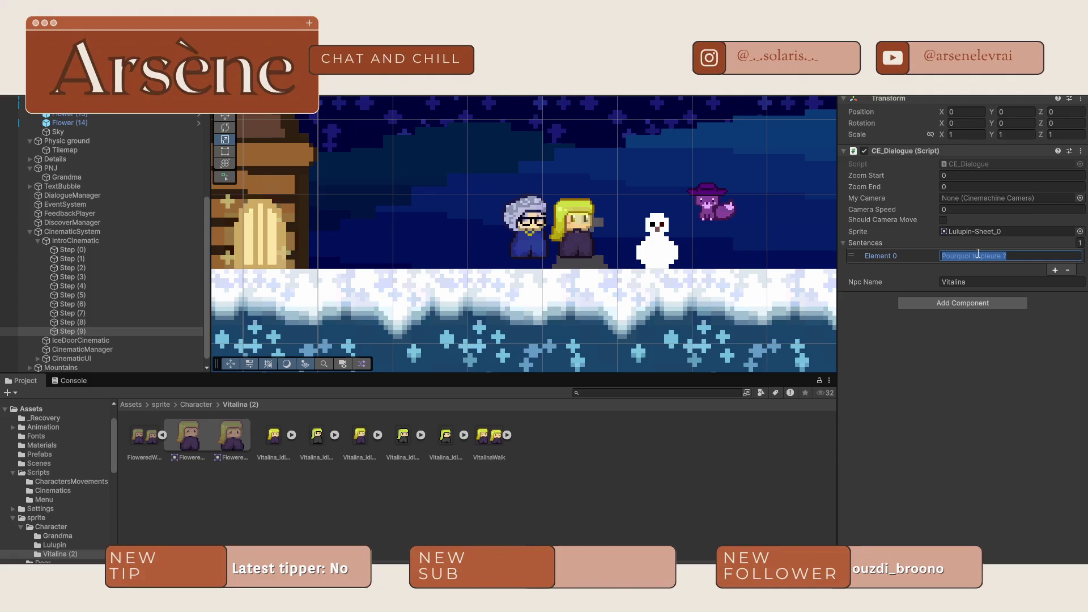
{"action": "type", "text": "Et voilà que les animaux cause maintenant ?"}
{"action": "key", "text": "Return"}
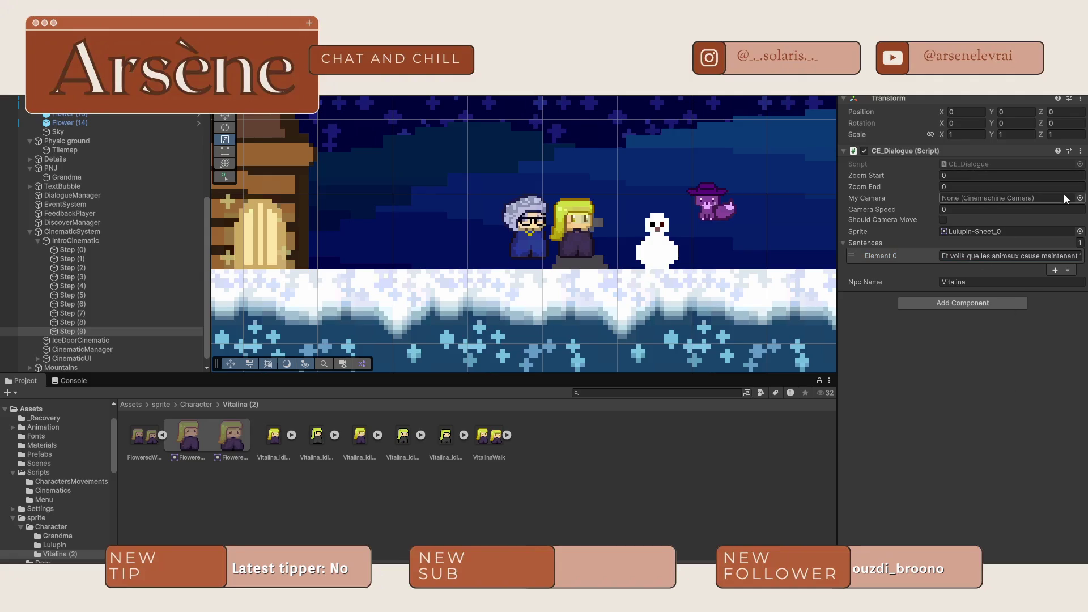
- Set the step's portrait sprite to Vitalina_idle_20 1_0
{"action": "left_click", "coordinate": [1079, 232]}
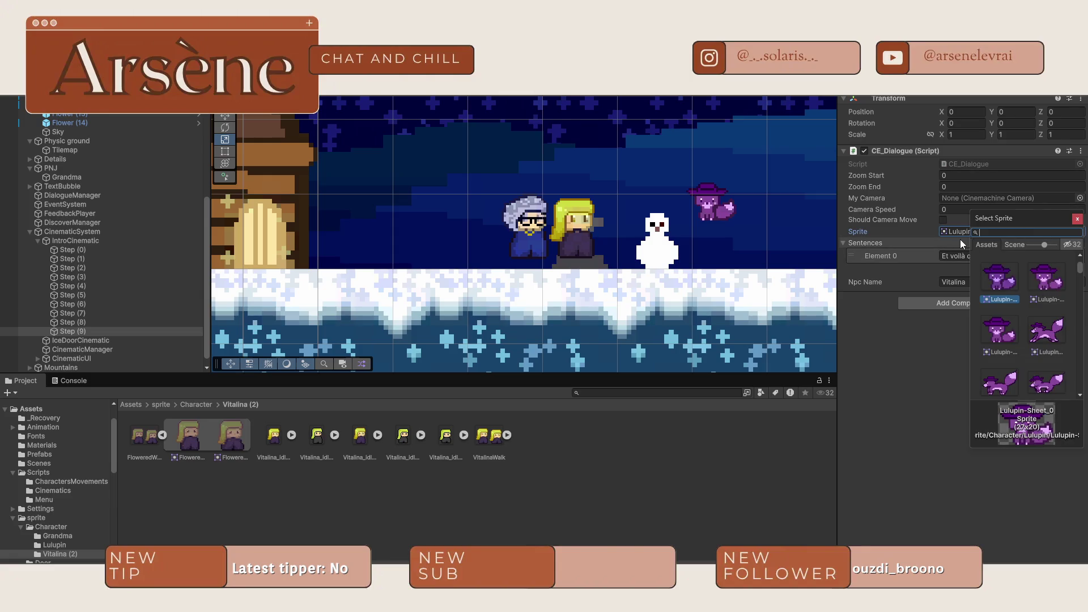
{"action": "type", "text": "vital"}
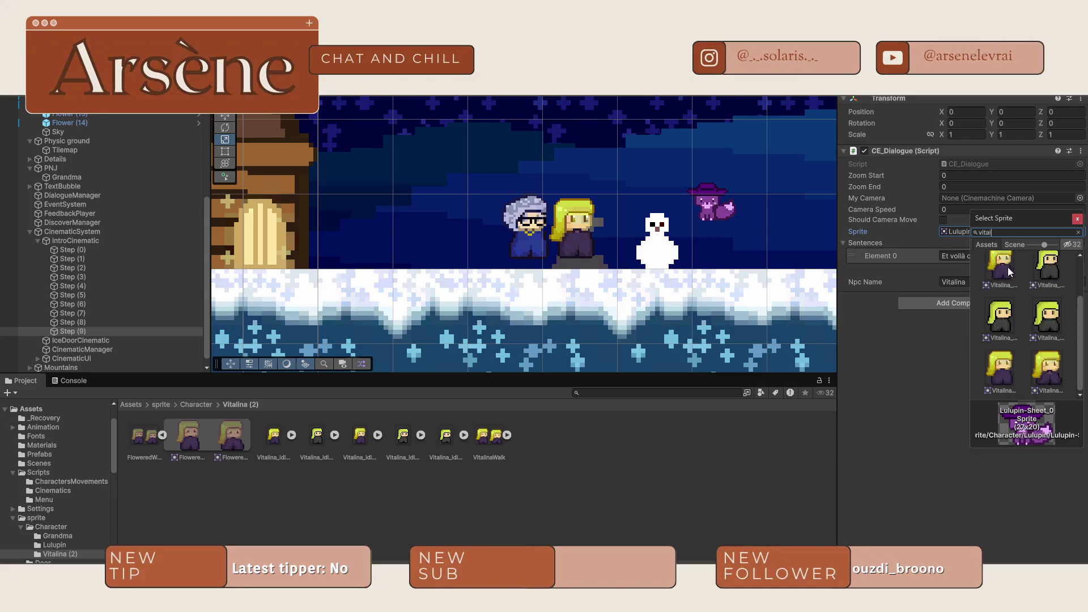
{"action": "double_click", "coordinate": [1008, 267]}
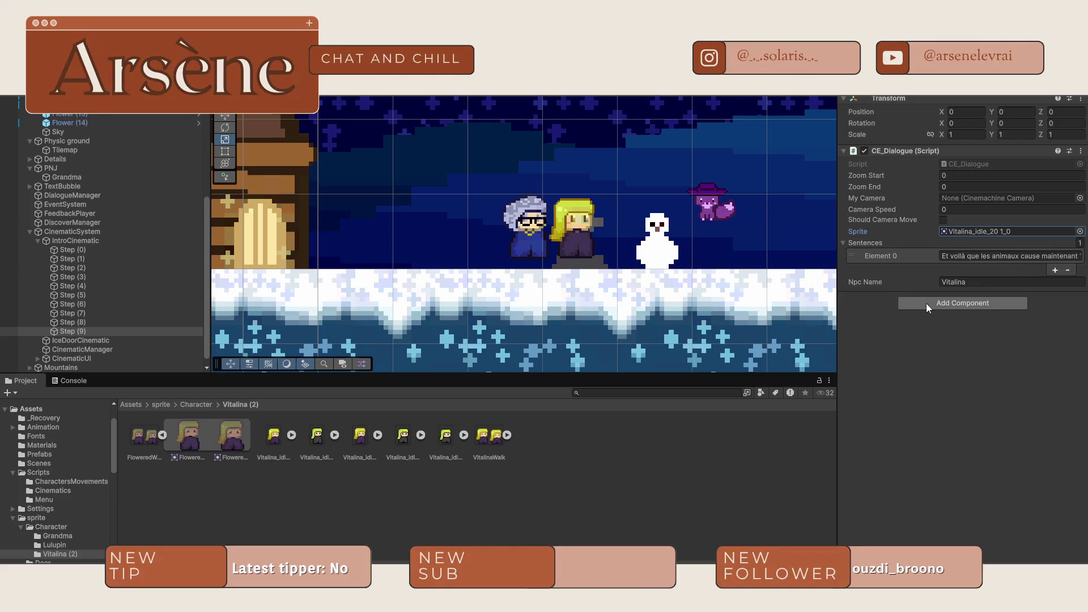
- Duplicate the fox's Step (8) as Step (10) after Step (9) and paste its new line
{"action": "left_click", "coordinate": [72, 323]}
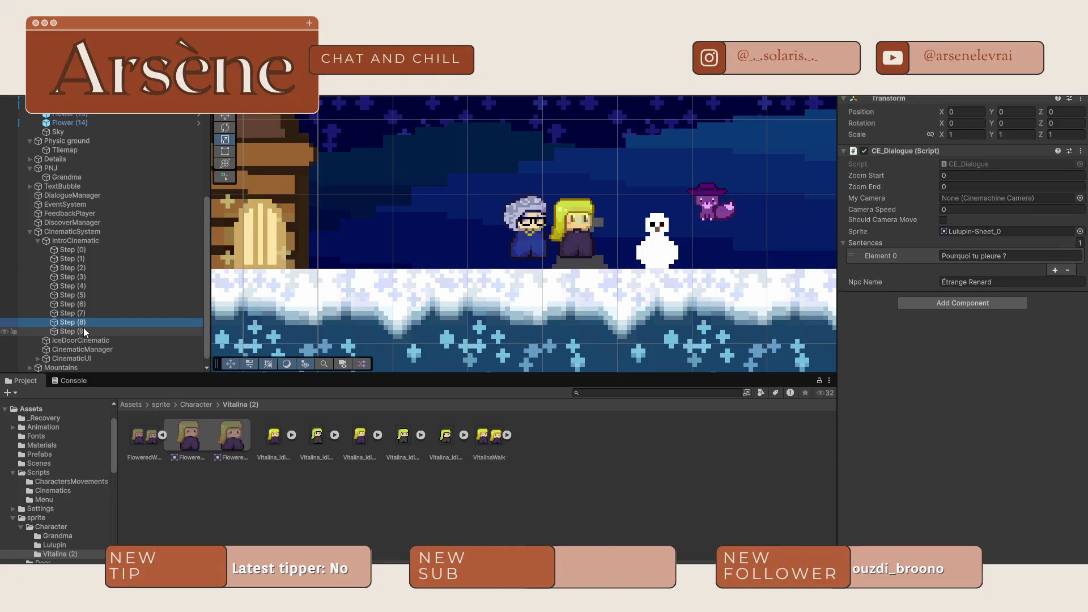
{"action": "key", "text": "ctrl+d"}
{"action": "left_click_drag", "start_coordinate": [73, 329], "coordinate": [63, 345]}
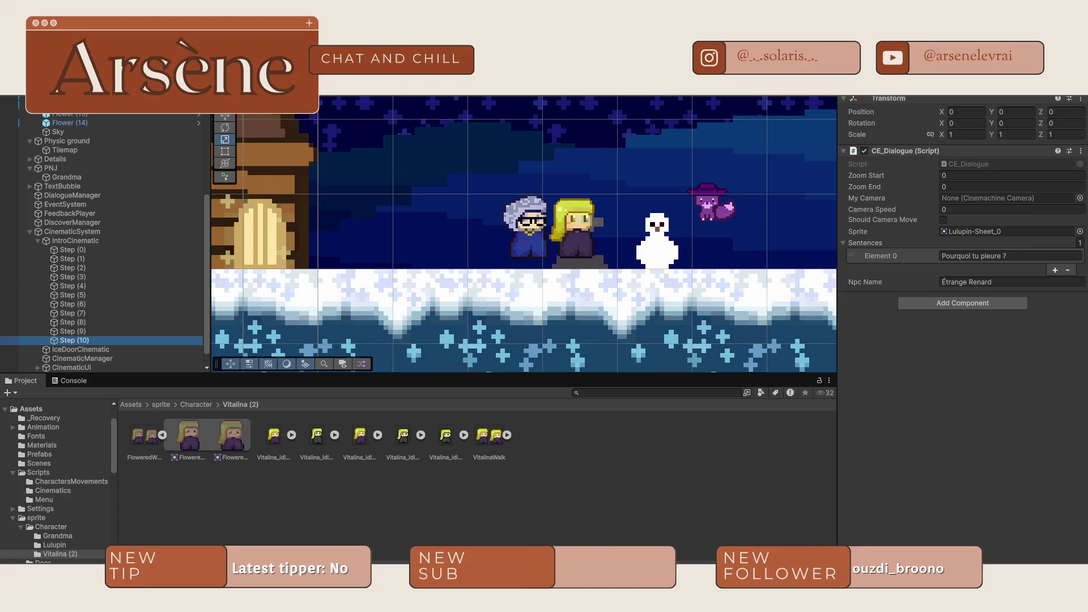
{"action": "left_click", "coordinate": [998, 282]}
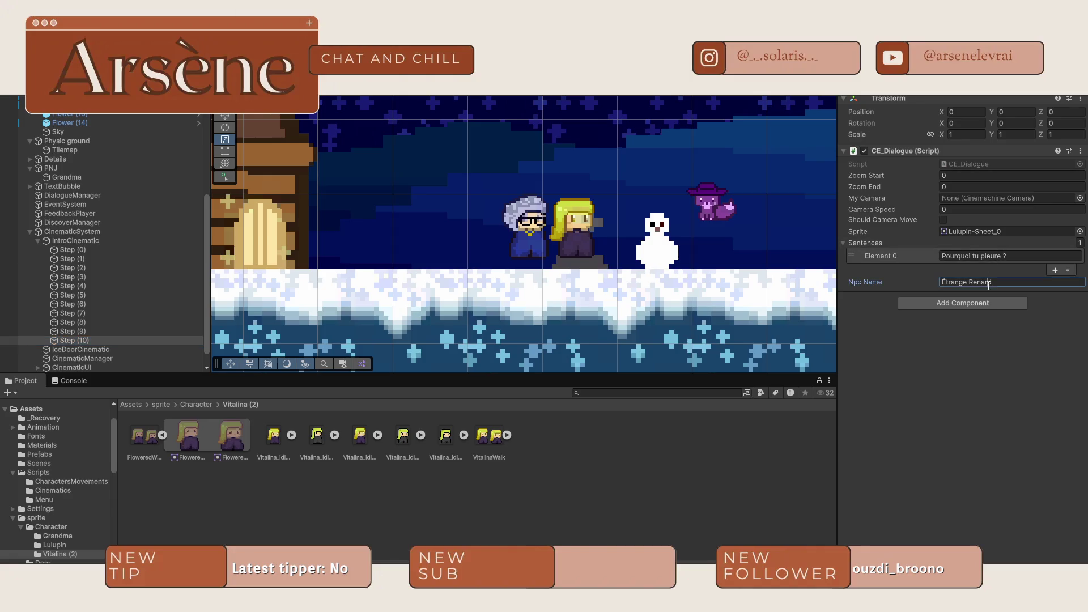
{"action": "left_click", "coordinate": [1016, 256]}
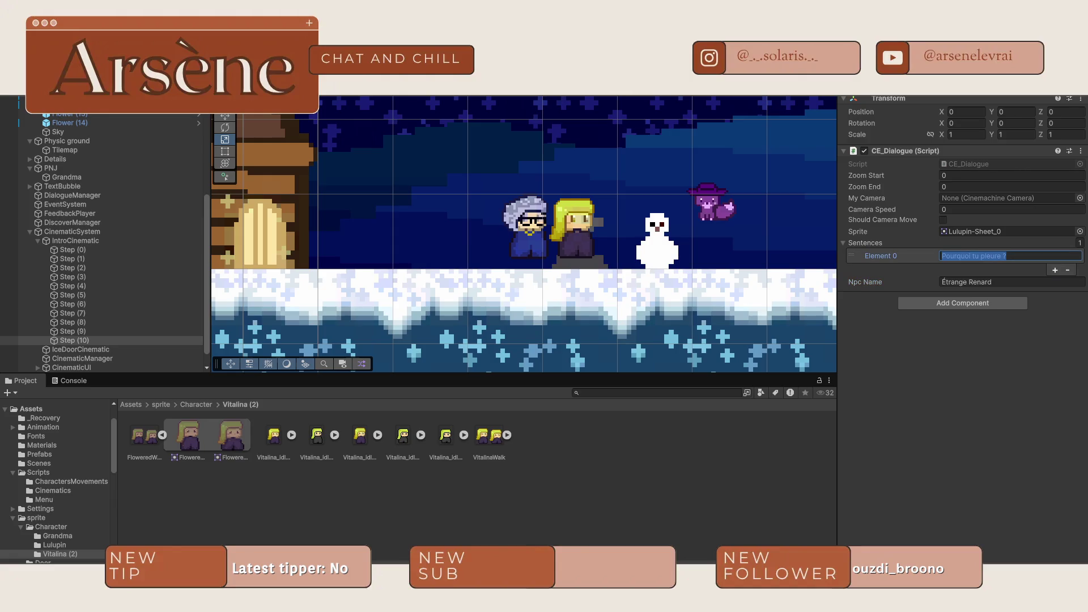
{"action": "key", "text": "Escape"}
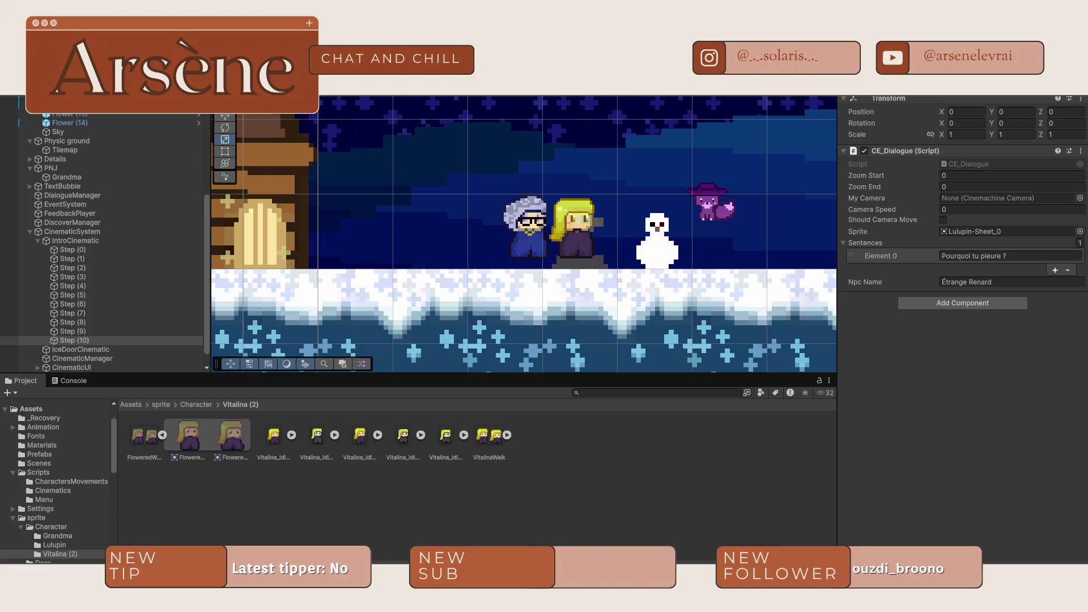
{"action": "left_click", "coordinate": [1004, 258]}
{"action": "double_click", "coordinate": [1004, 258]}
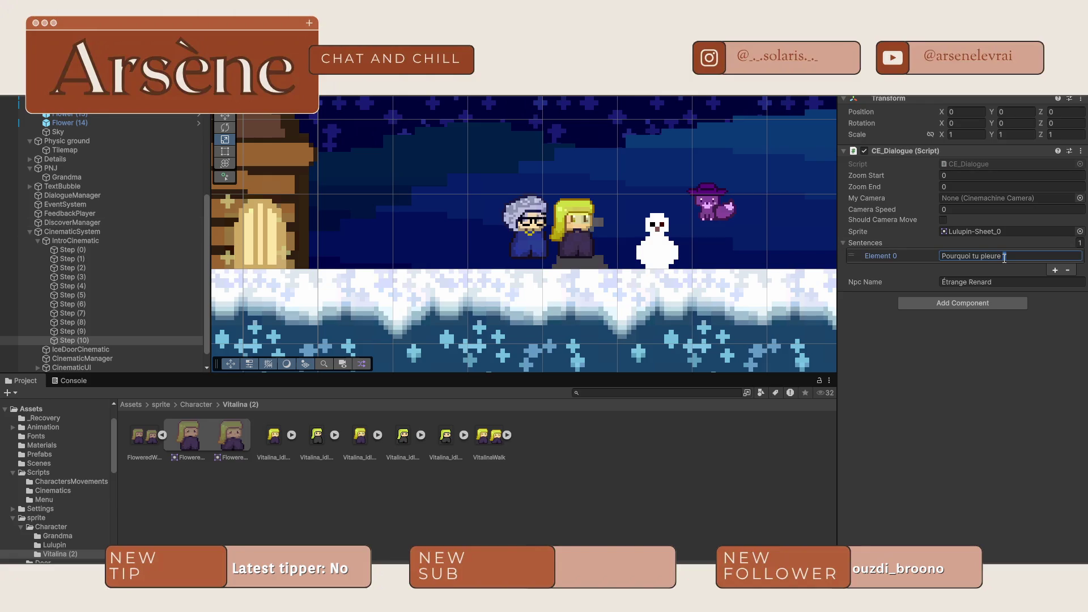
{"action": "key", "text": "ctrl+v"}
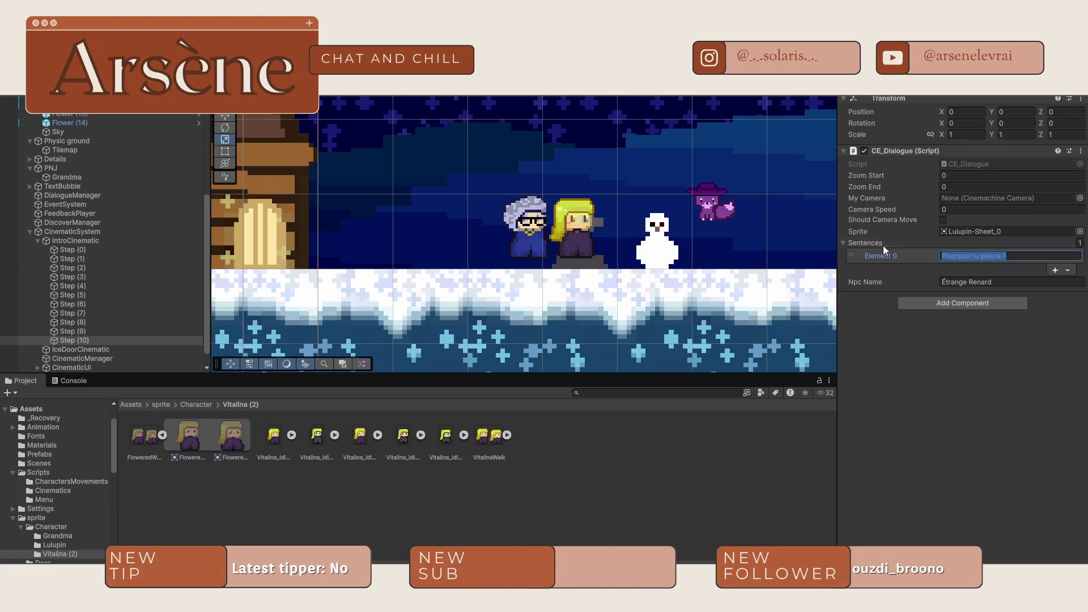
{"action": "key", "text": "Home"}
- Add a second sentence and capitalise the first sentence's opening 'J'
{"action": "left_click", "coordinate": [1050, 272]}
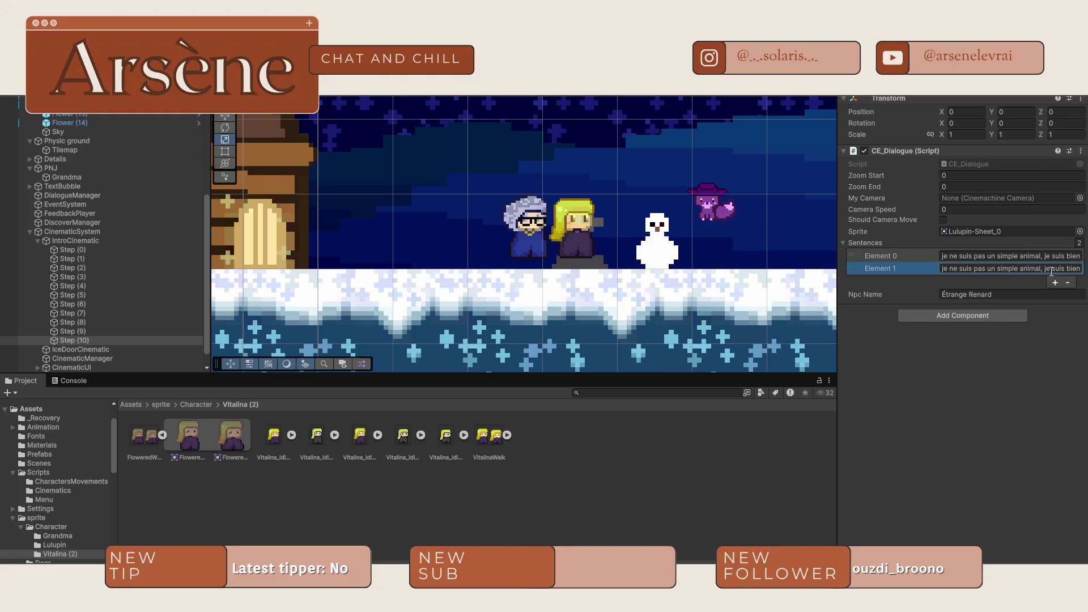
{"action": "left_click", "coordinate": [941, 258]}
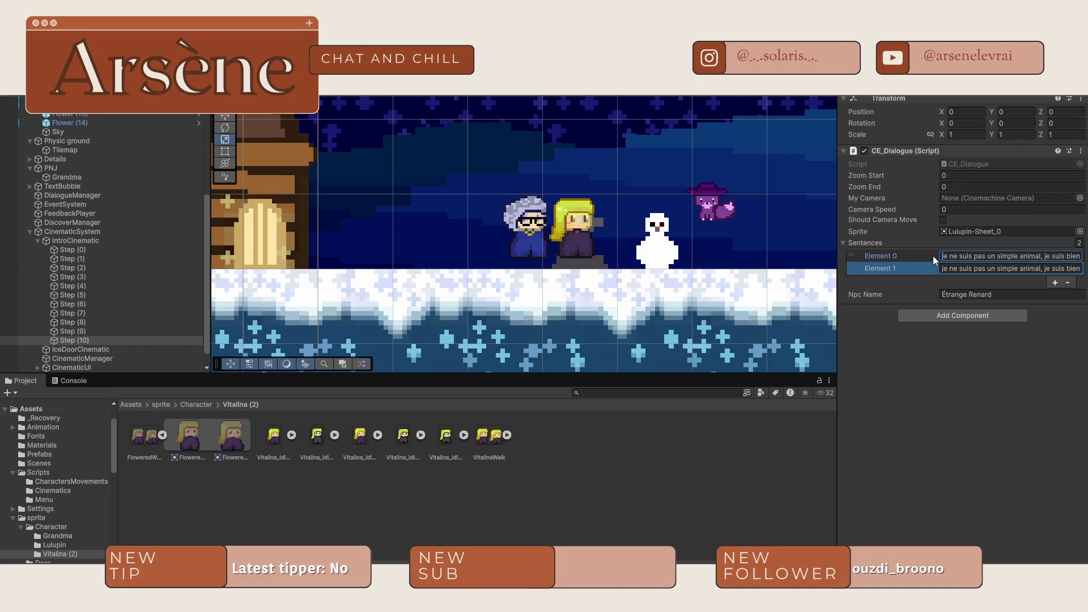
{"action": "key", "text": "Delete"}
{"action": "type", "text": "J"}
{"action": "key", "text": "Return"}
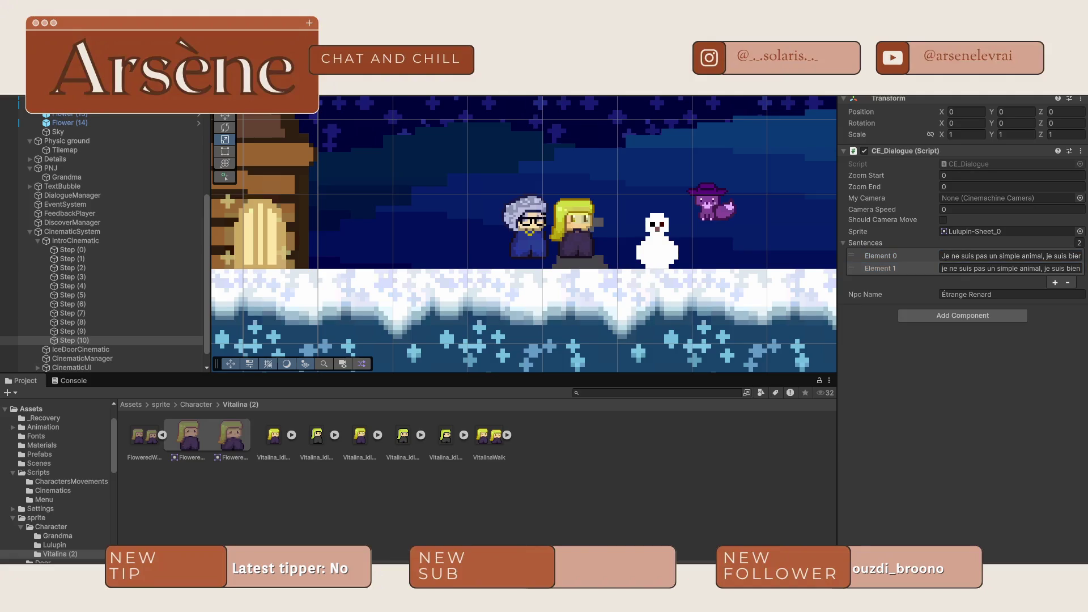
- Move the trailing 'Mais toi' question from the second sentence into a new third sentence
{"action": "left_click", "coordinate": [975, 269]}
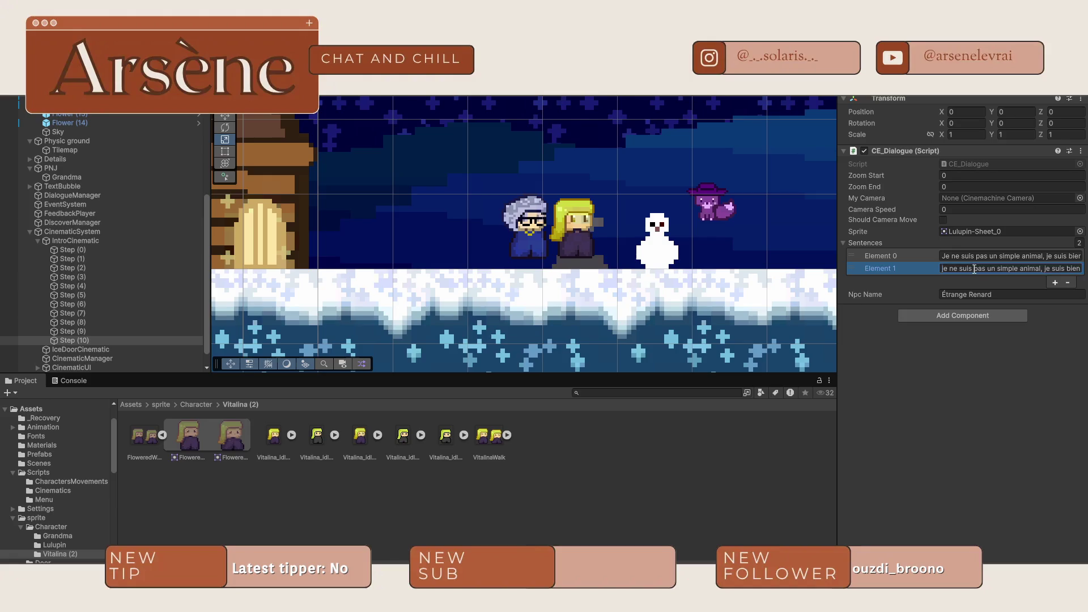
{"action": "key", "text": "End"}
{"action": "mouse_move", "coordinate": [1077, 268]}
{"action": "left_mouse_down"}
{"action": "mouse_move", "coordinate": [935, 268]}
{"action": "mouse_move", "coordinate": [1061, 270]}
{"action": "left_mouse_up"}
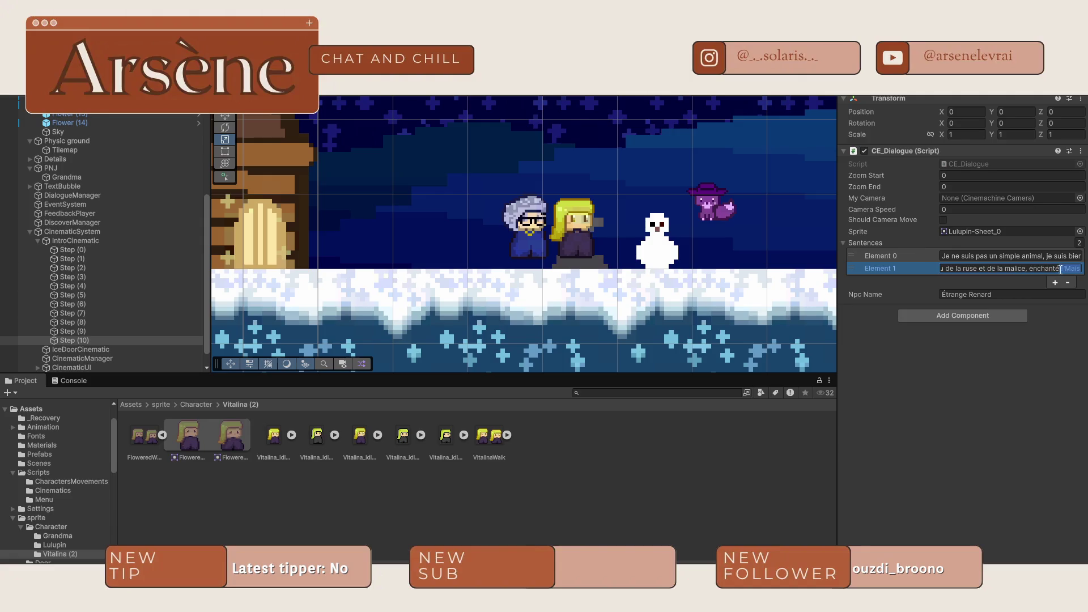
{"action": "key", "text": "BackSpace"}
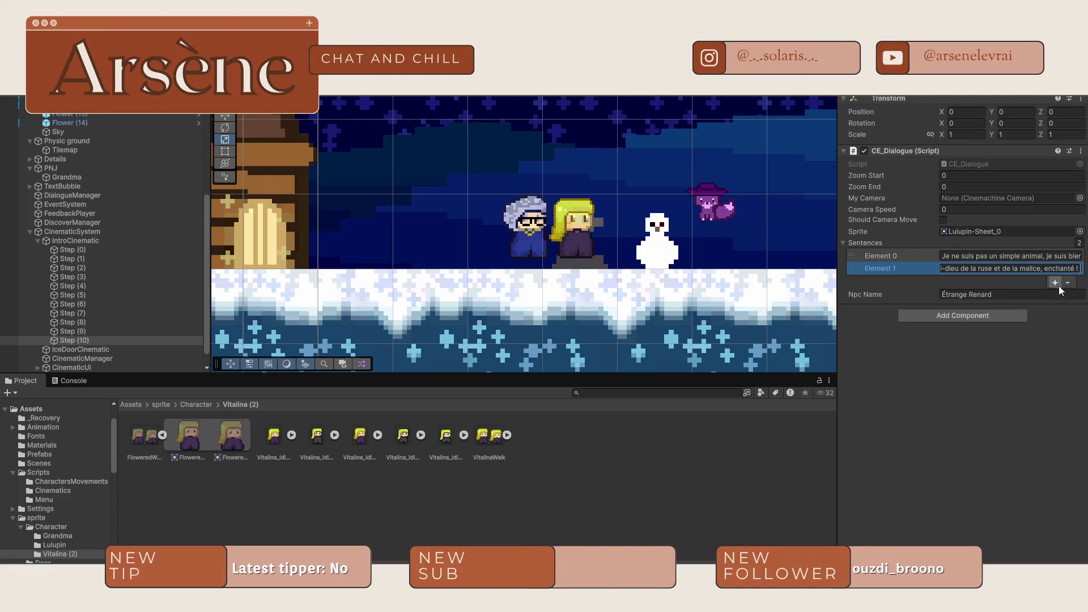
{"action": "left_click", "coordinate": [1055, 283]}
{"action": "left_click", "coordinate": [1009, 281]}
{"action": "key", "text": "ctrl+v"}
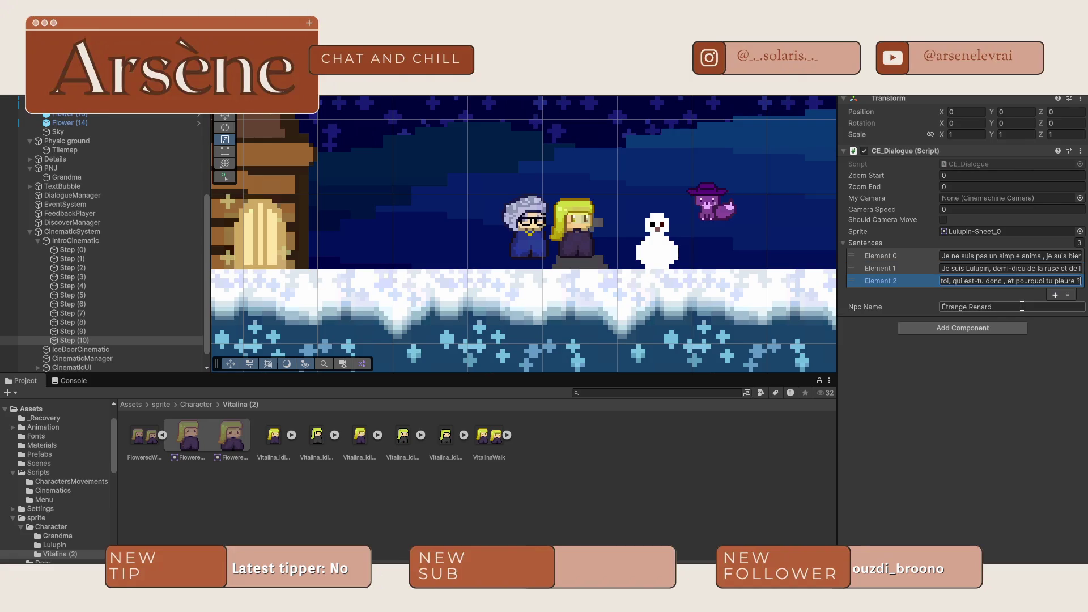
{"action": "left_click", "coordinate": [1005, 407]}
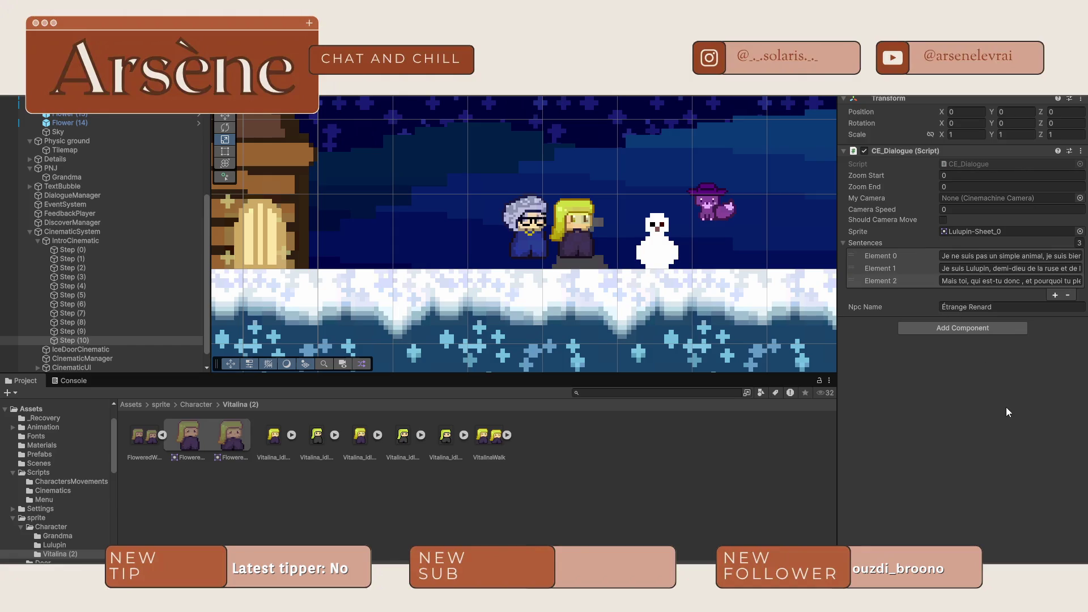
{"action": "left_click", "coordinate": [993, 307]}
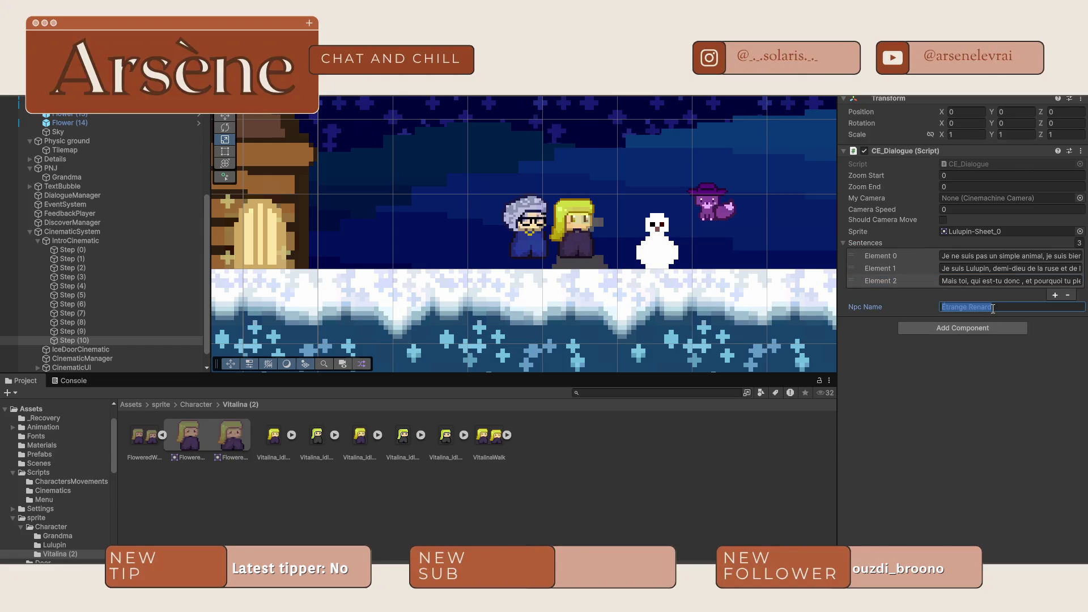
{"action": "left_click", "coordinate": [964, 400]}
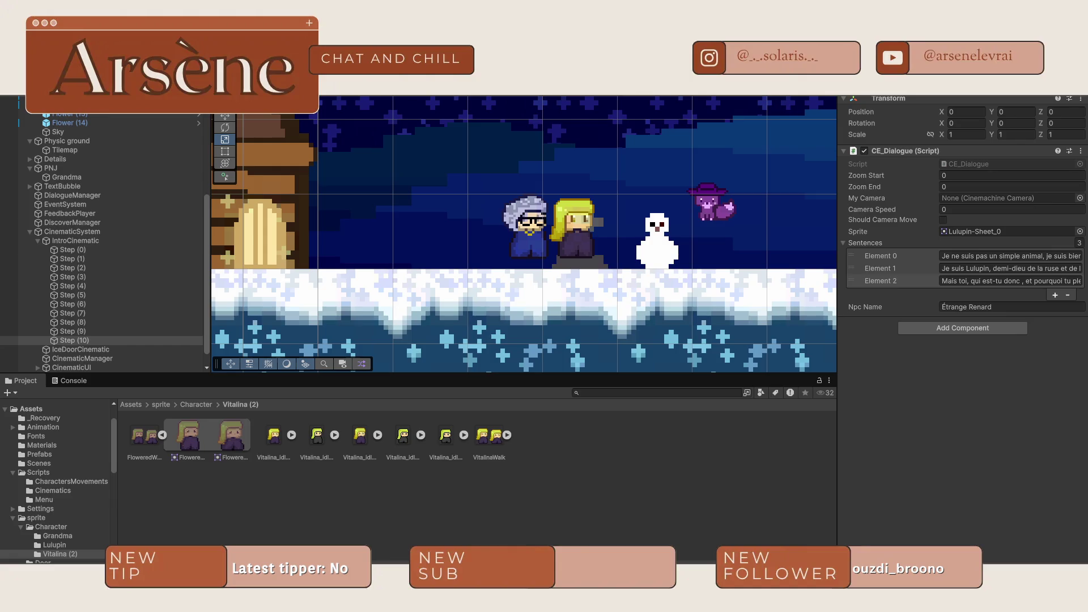
{"action": "key", "text": "ctrl+z"}
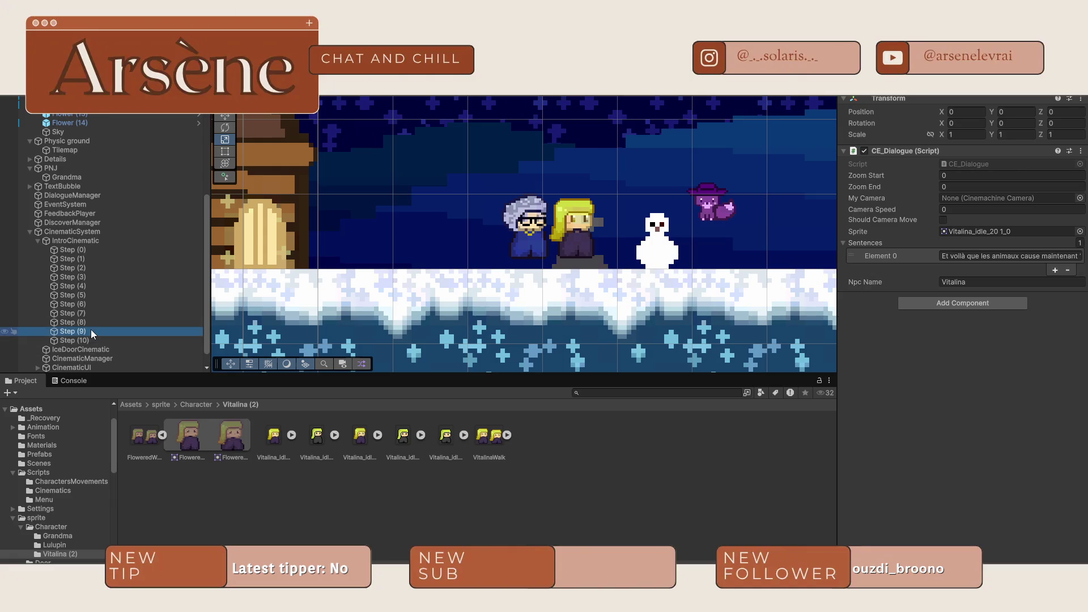
- Make the Vitalina copy Step (11) saying her papa just died, then duplicate fox Step (10)
{"action": "left_click_drag", "start_coordinate": [90, 342], "coordinate": [86, 354]}
{"action": "left_click", "coordinate": [1016, 257]}
{"action": "type", "text": "Mon papa... il vient de mourir. Je suis triste."}
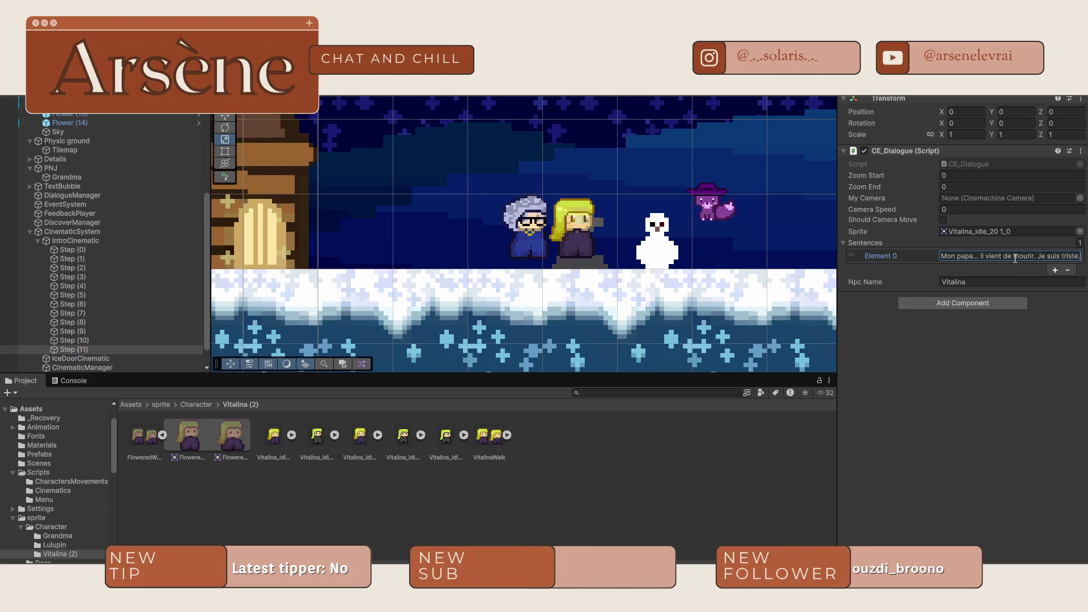
{"action": "left_click", "coordinate": [117, 340]}
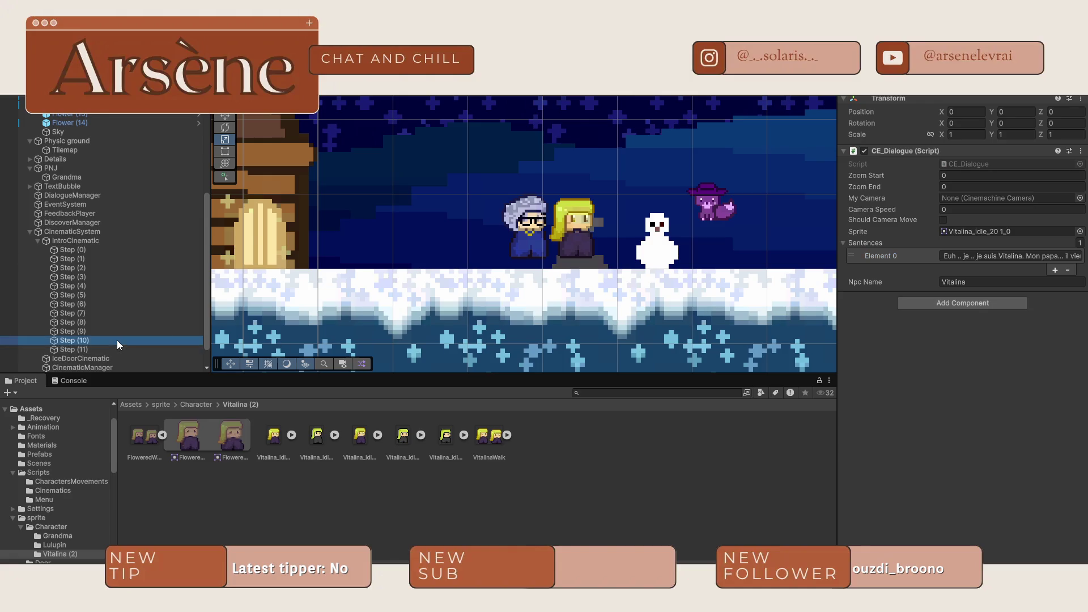
{"action": "key", "text": "ctrl+d"}
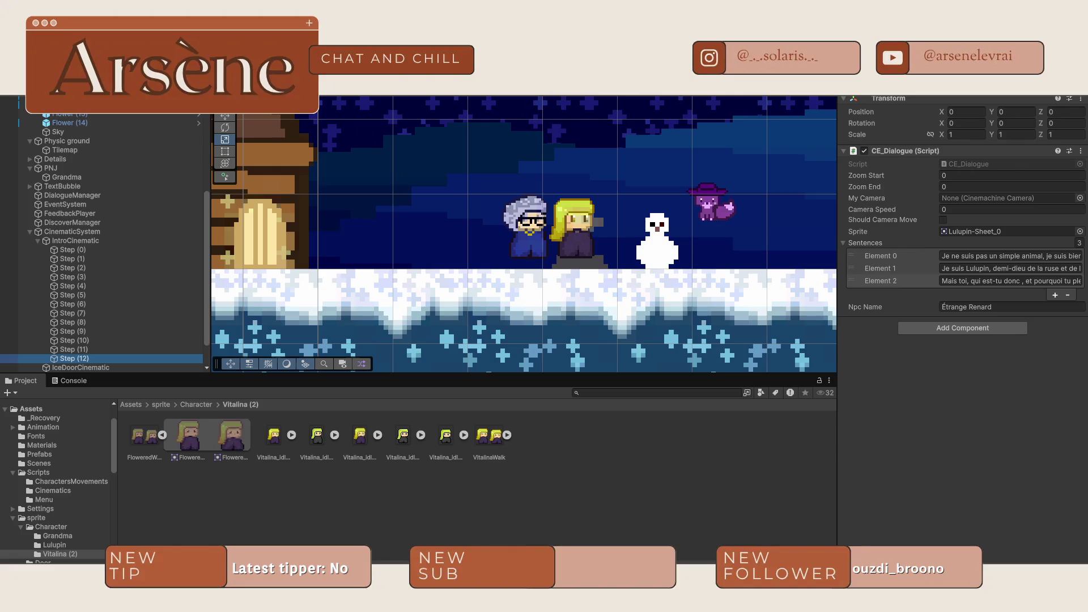
- Rename Step (12)'s speaker to Lulupin and remove its third sentence
{"action": "left_click", "coordinate": [986, 256]}
{"action": "left_click", "coordinate": [986, 307]}
{"action": "type", "text": "Lulupin"}
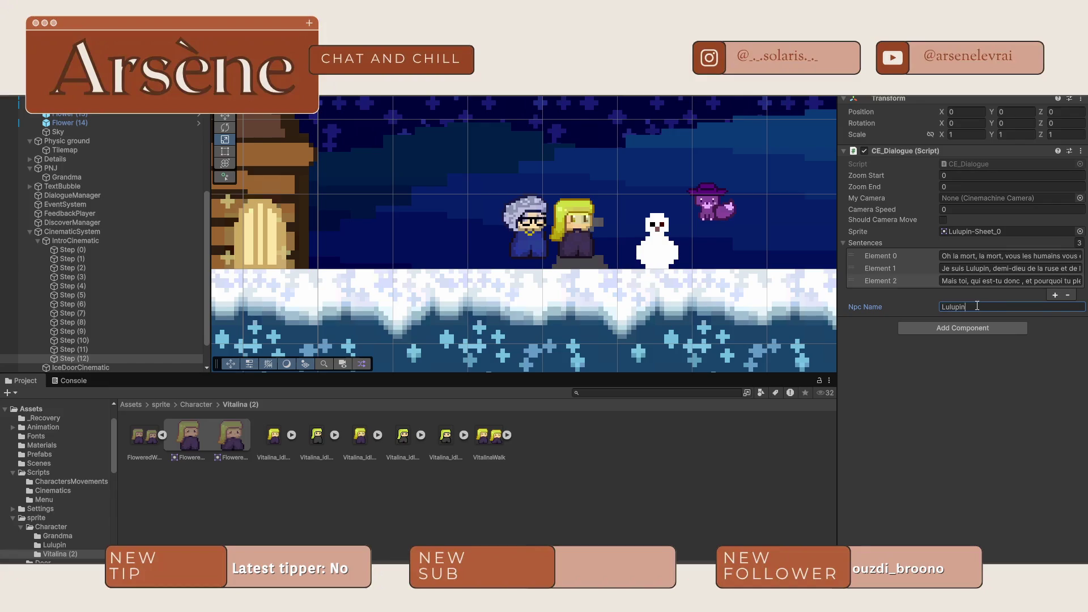
{"action": "key", "text": "Return"}
{"action": "left_click", "coordinate": [1039, 269]}
{"action": "left_click", "coordinate": [909, 278]}
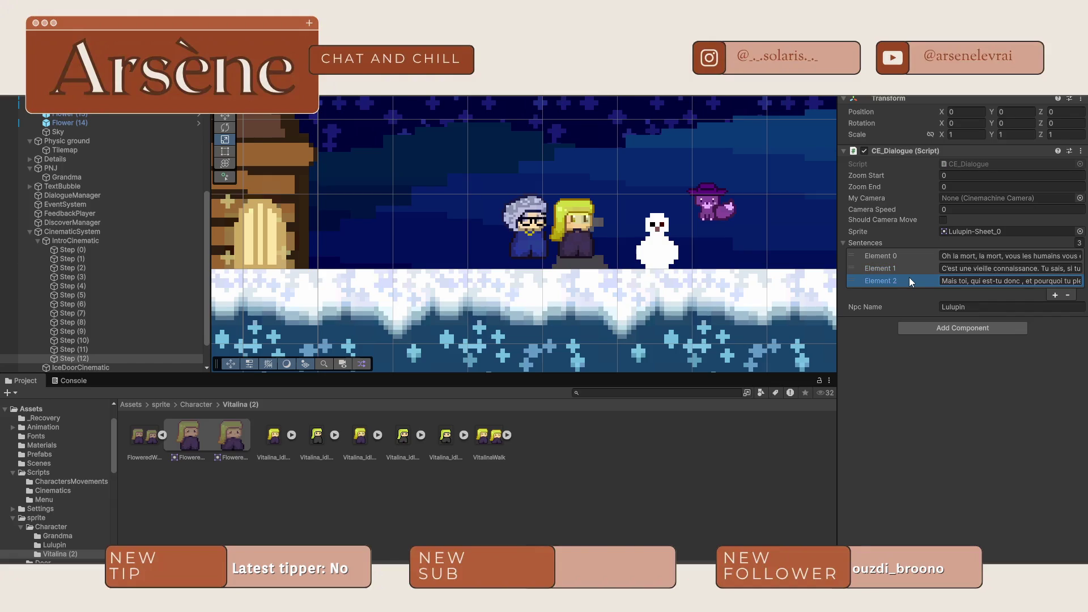
{"action": "left_click", "coordinate": [1068, 295]}
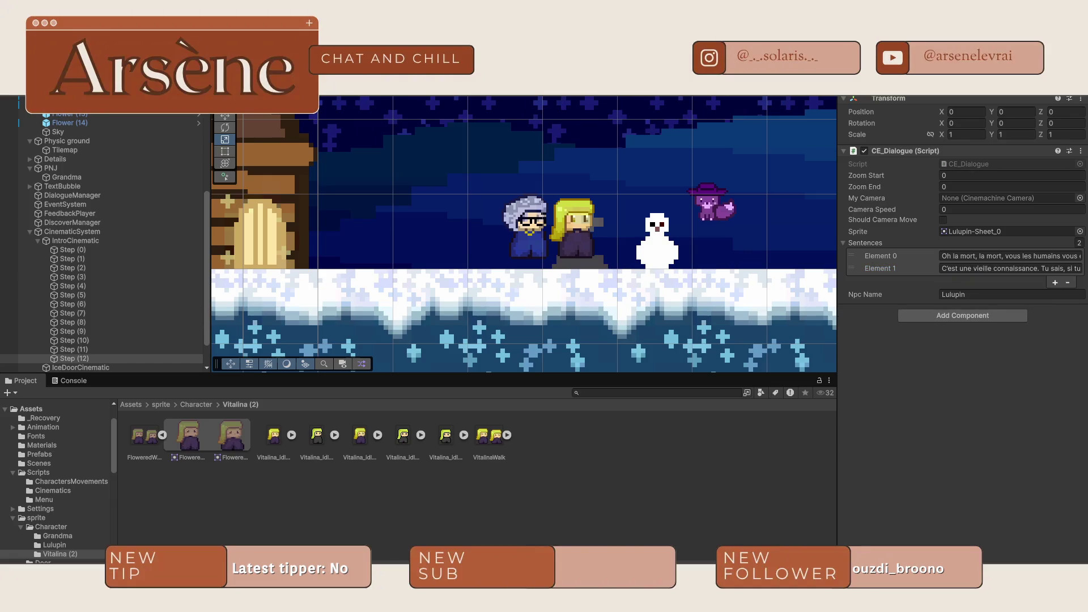
- Add Vitalina's Step (13) after Step (12) with 'Qu'est-ce que tu racontes ? C'est impossible…'
{"action": "left_click", "coordinate": [126, 348]}
{"action": "key", "text": "ctrl+d"}
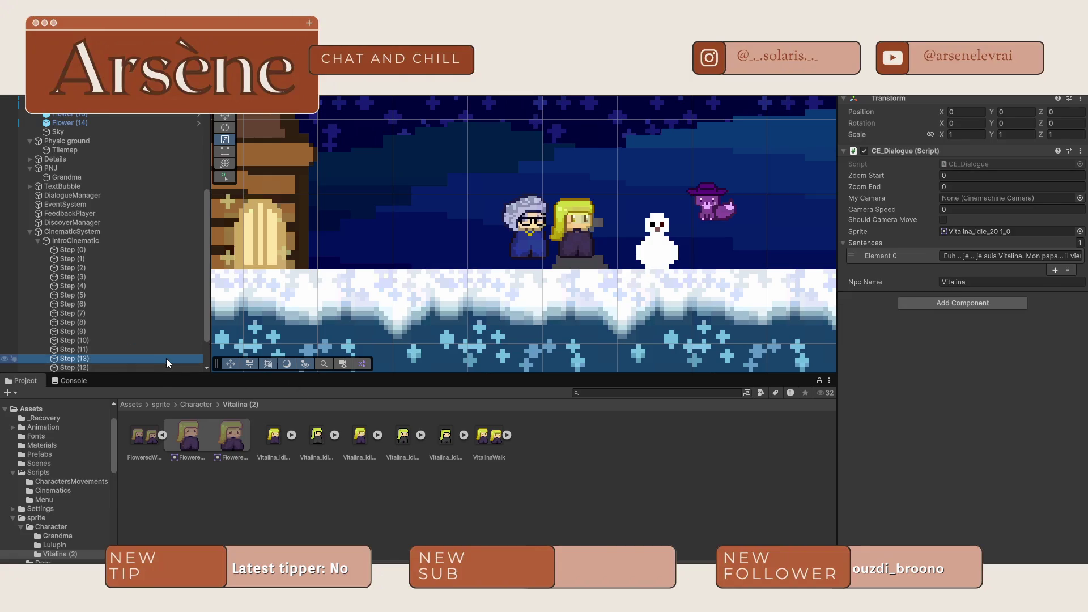
{"action": "scroll", "coordinate": [110, 332], "scroll_direction": "down", "scroll_amount": 2}
{"action": "left_click_drag", "start_coordinate": [102, 311], "coordinate": [97, 327]}
{"action": "left_click", "coordinate": [1048, 255]}
{"action": "type", "text": "Qu’est-ce que tu racontes ? C’est impossible !"}
{"action": "left_click", "coordinate": [977, 368]}
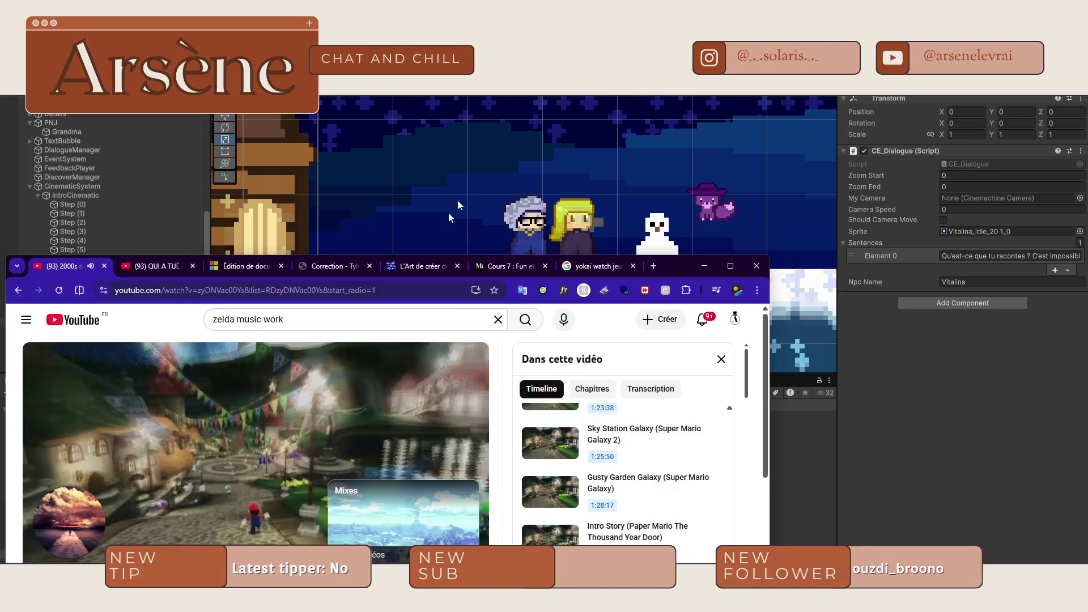
{"action": "scroll", "coordinate": [463, 510], "scroll_direction": "down", "scroll_amount": 3}
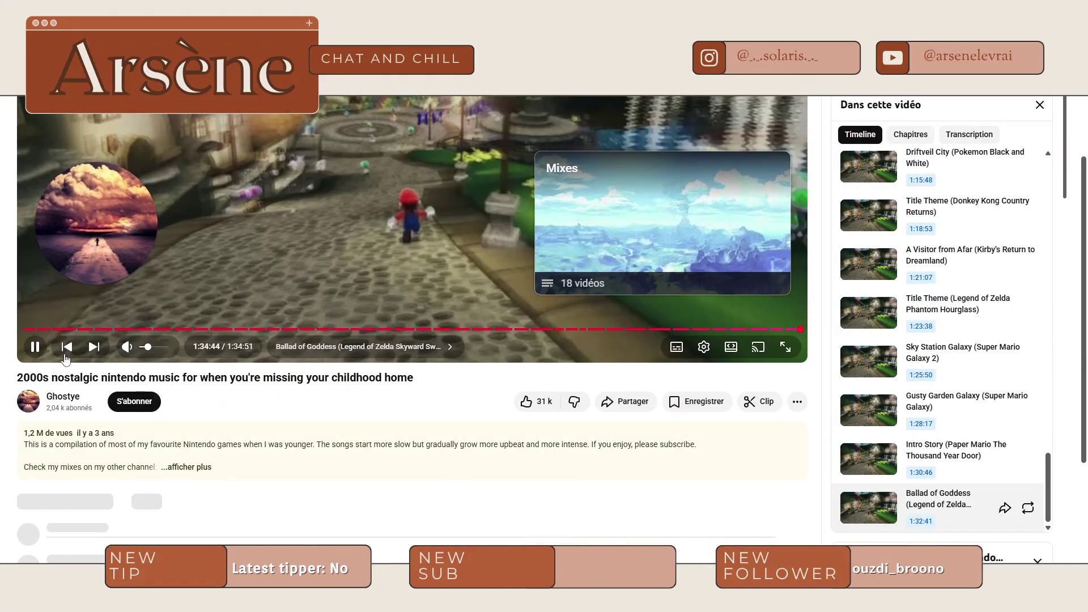
{"action": "scroll", "coordinate": [461, 509], "scroll_direction": "up", "scroll_amount": 3}
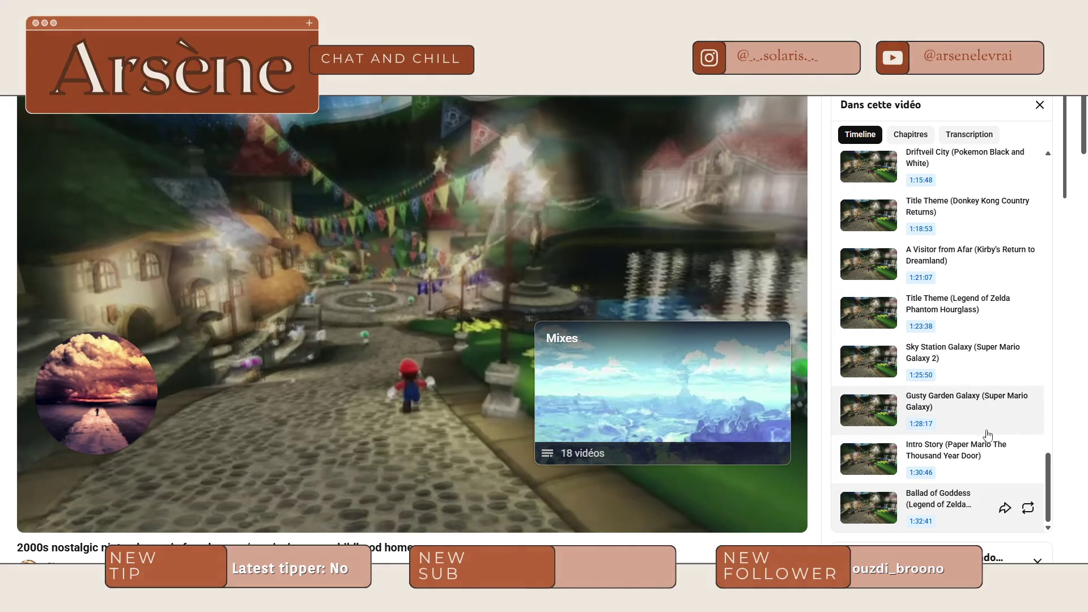
{"action": "scroll", "coordinate": [984, 437], "scroll_direction": "down", "scroll_amount": 4}
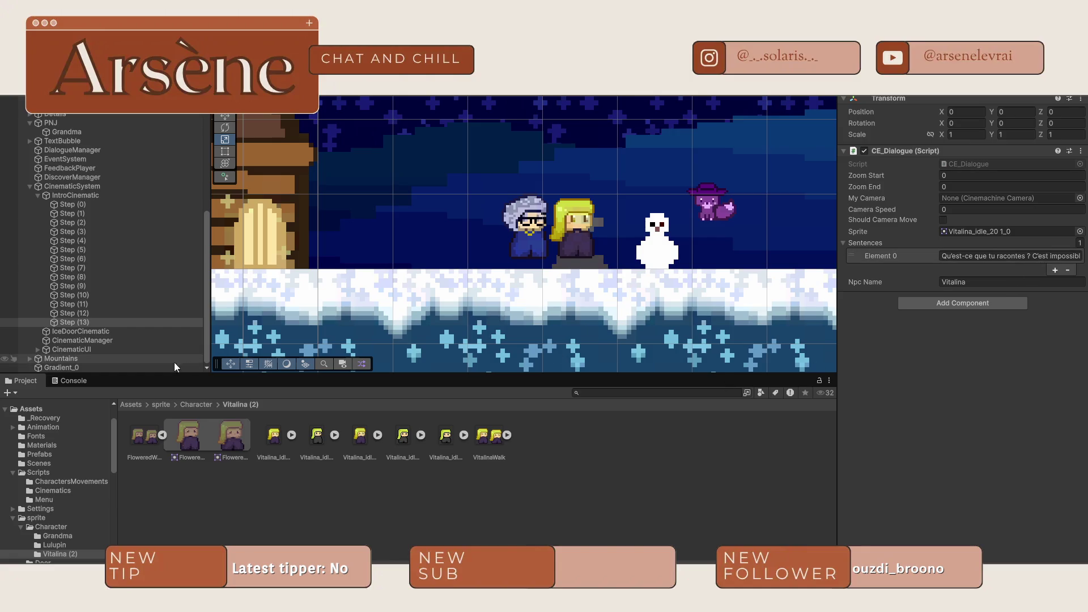
- Duplicate Lulupin's Step (12) as Step (14) below Step (13) and reword both sentences
{"action": "left_click", "coordinate": [97, 313]}
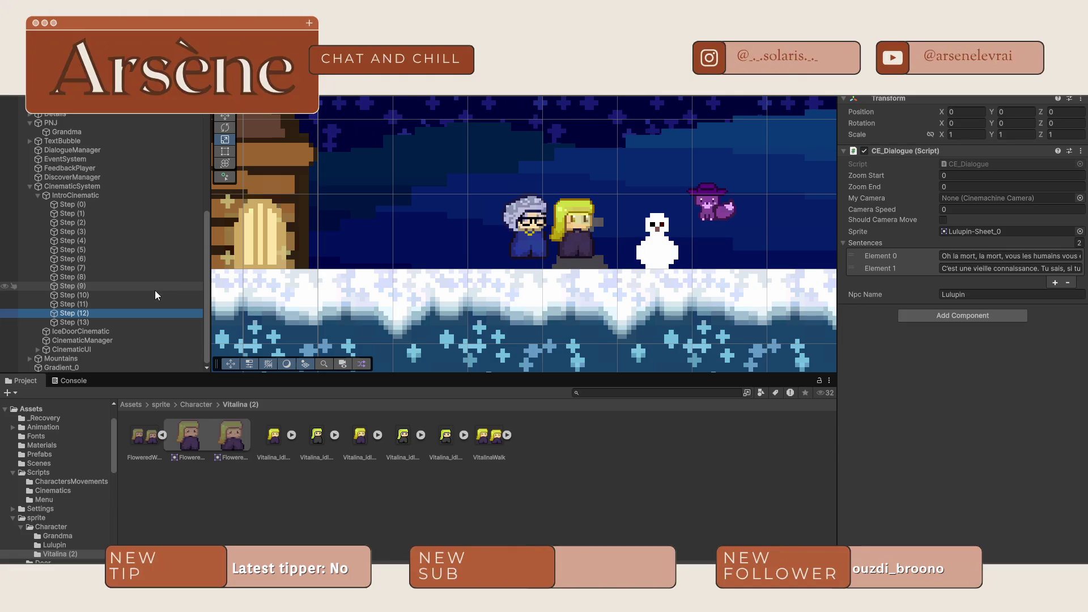
{"action": "key", "text": "ctrl+d"}
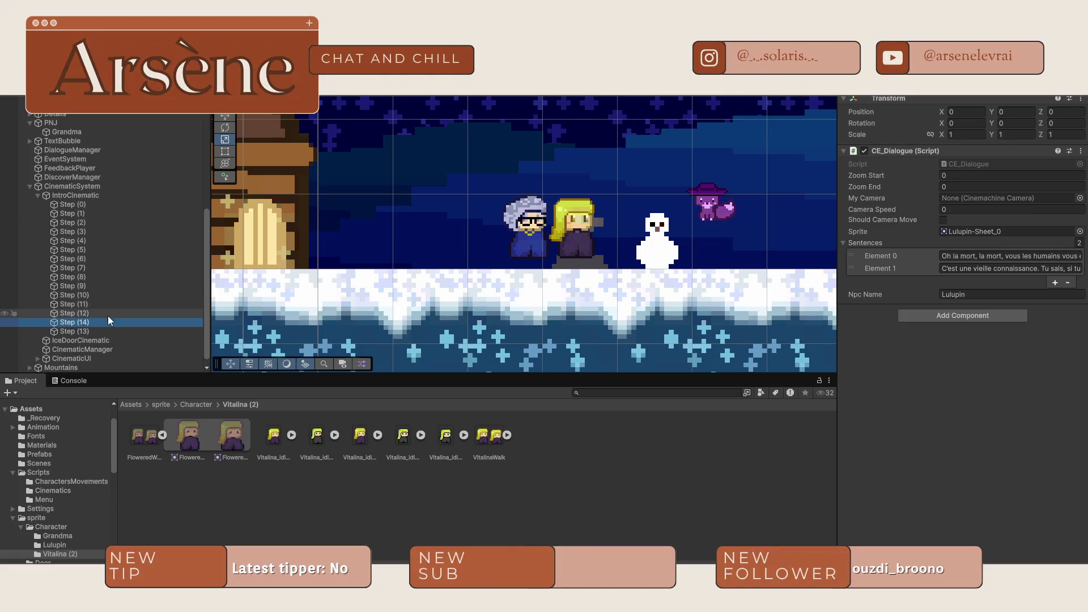
{"action": "left_click_drag", "start_coordinate": [91, 324], "coordinate": [86, 338]}
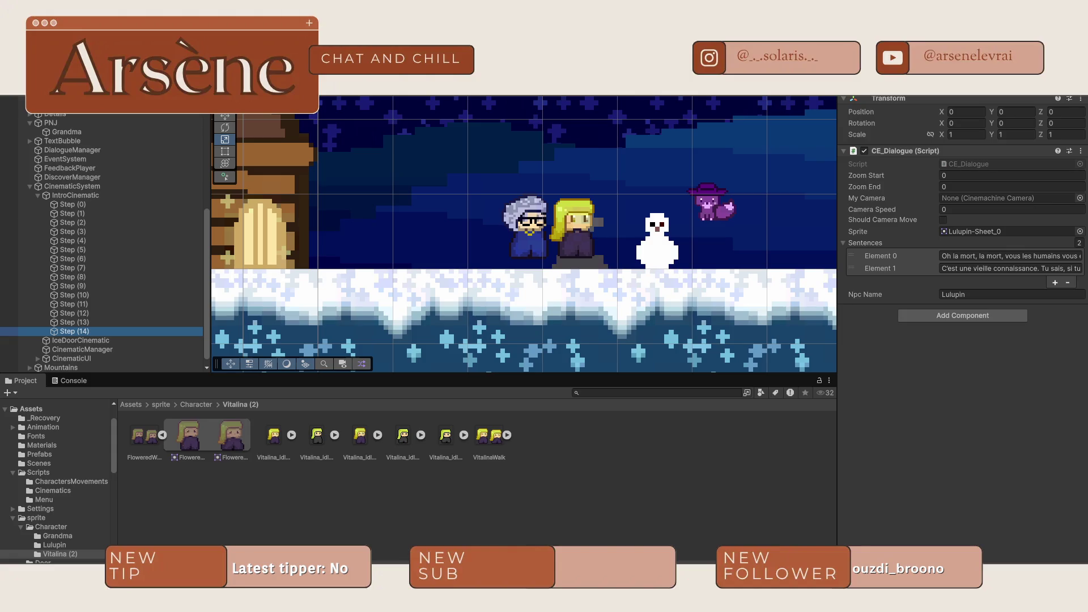
{"action": "left_click", "coordinate": [980, 255]}
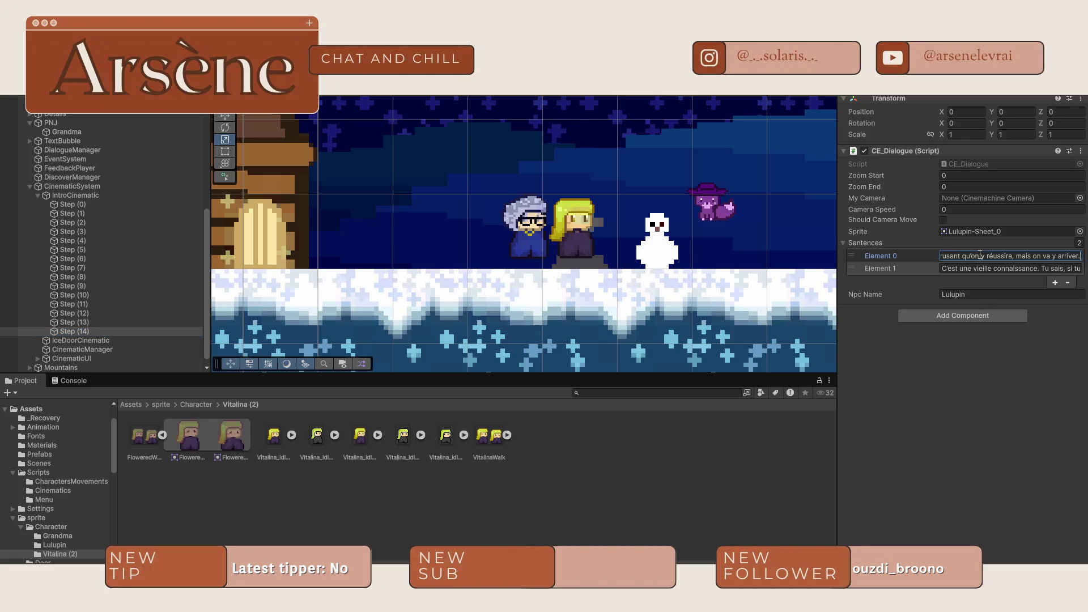
{"action": "key", "text": "BackSpace"}
{"action": "type", "text": "l"}
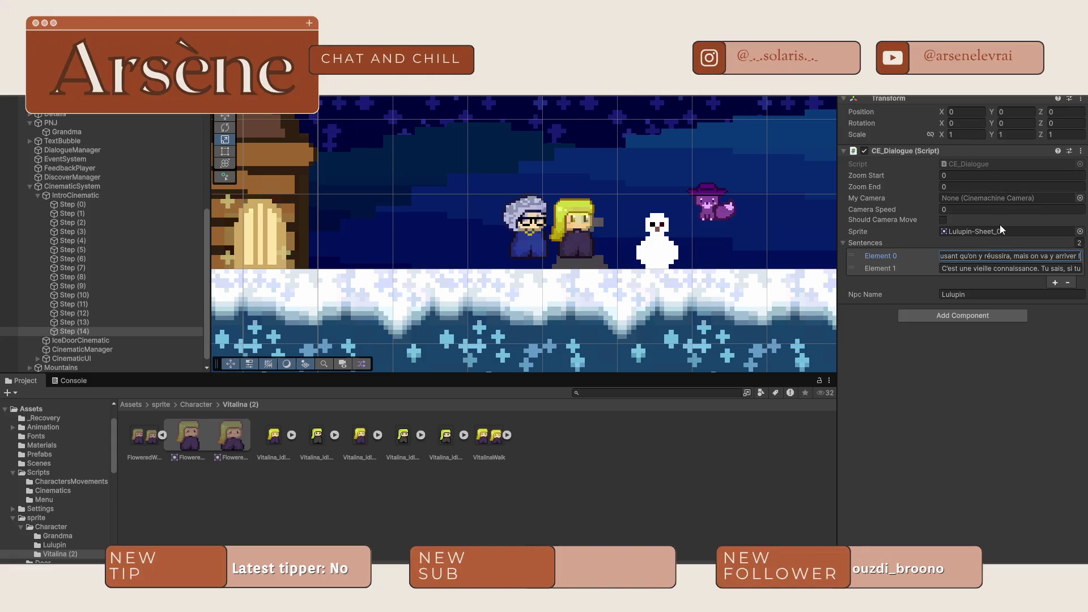
{"action": "key", "text": "Return"}
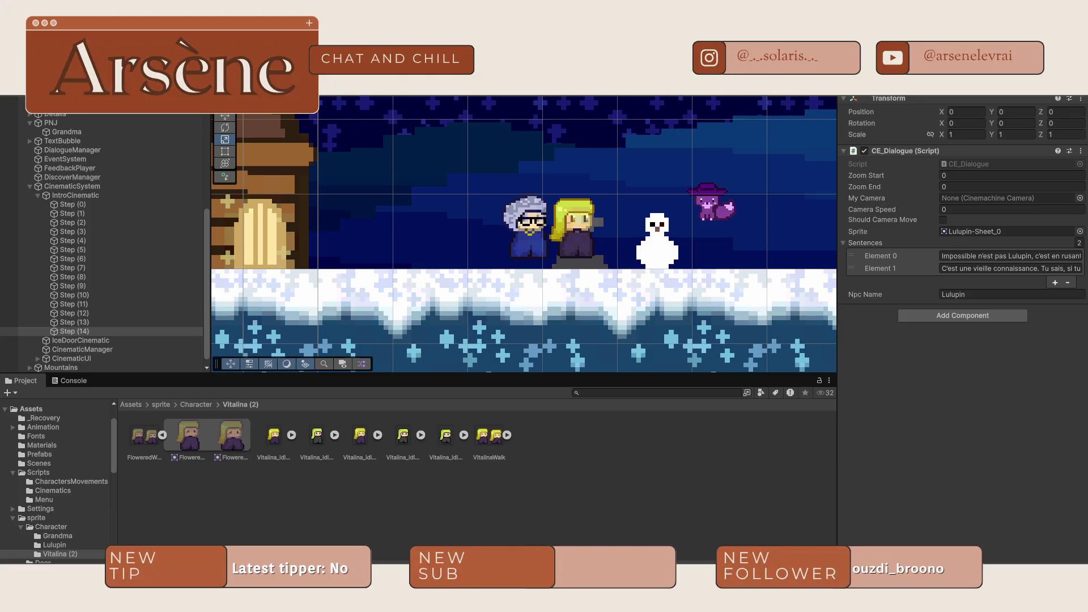
{"action": "left_click", "coordinate": [993, 269]}
{"action": "left_click", "coordinate": [993, 270]}
{"action": "key", "text": "Return"}
- Duplicate Vitalina's Step (13) as Step (15) below Step (14), reading 'C'est vrai ?'
{"action": "left_click", "coordinate": [96, 320]}
{"action": "key", "text": "ctrl+d"}
{"action": "left_click_drag", "start_coordinate": [102, 331], "coordinate": [80, 345]}
{"action": "left_click", "coordinate": [968, 256]}
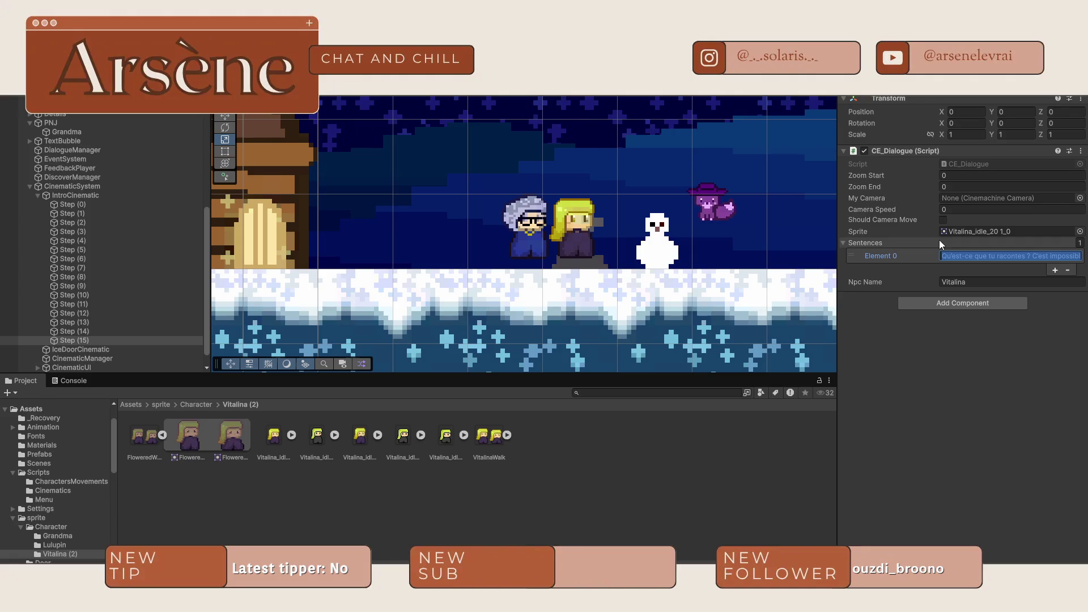
{"action": "type", "text": "C'est "}
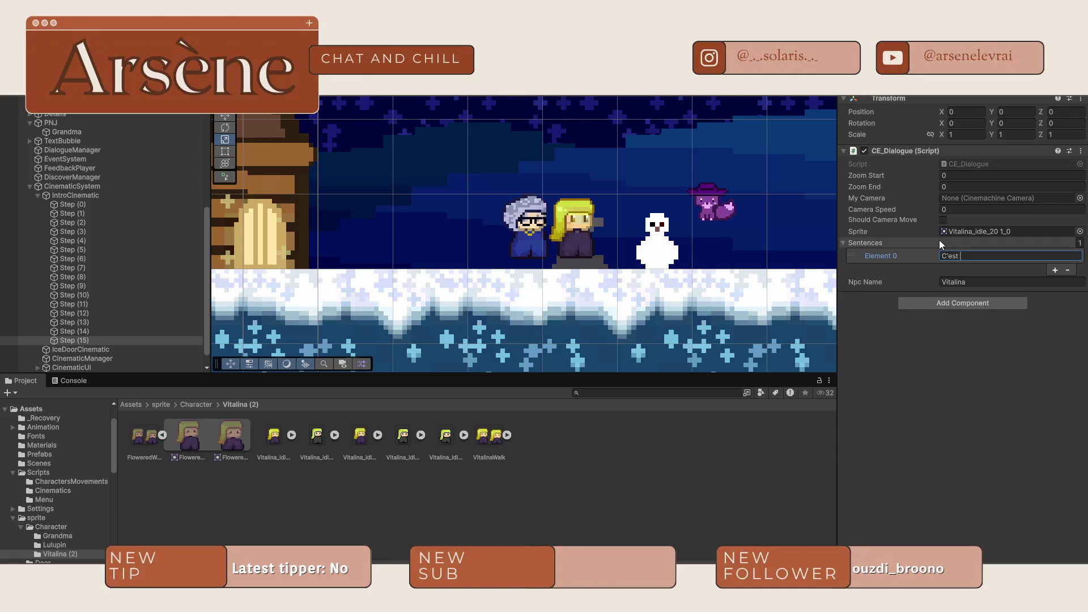
{"action": "type", "text": "vrai ?"}
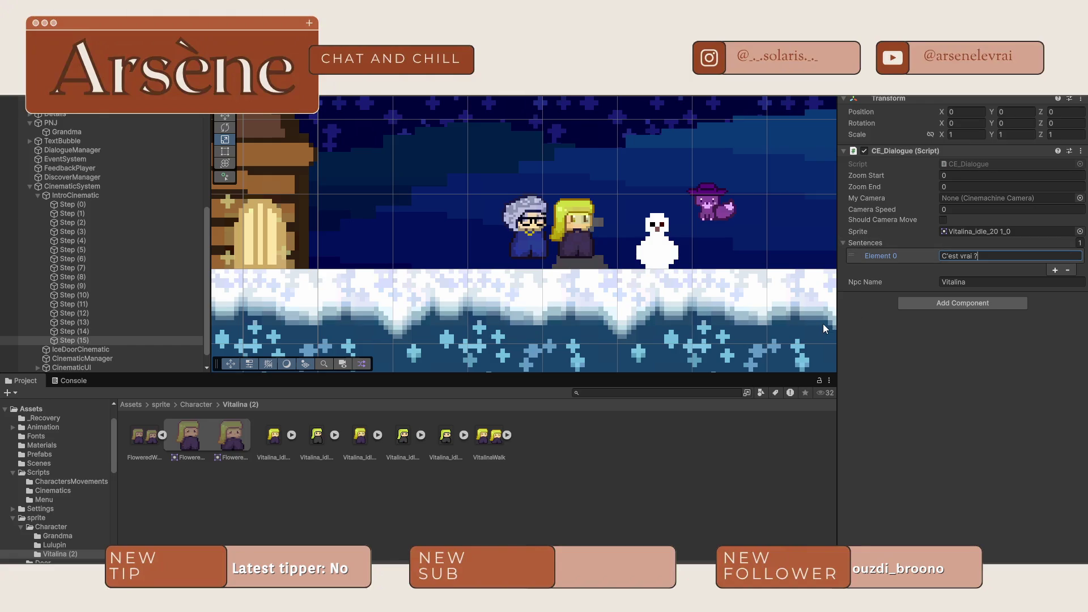
- Duplicate Lulupin's Step (14) as Step (16) and place it below Step (15)
{"action": "left_click", "coordinate": [86, 334]}
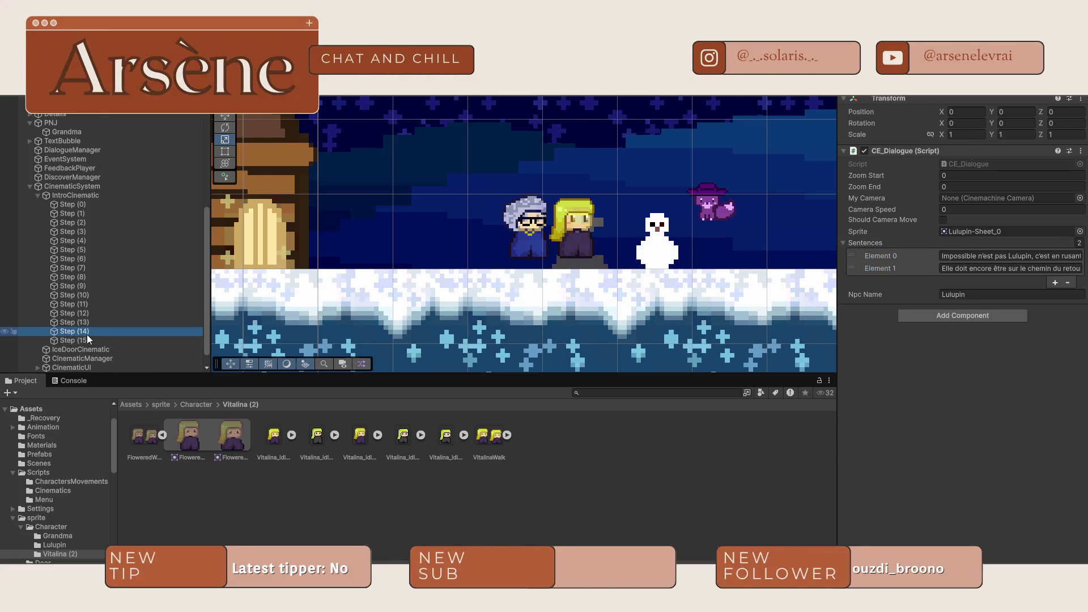
{"action": "key", "text": "ctrl+d"}
{"action": "left_click_drag", "start_coordinate": [88, 336], "coordinate": [79, 356]}
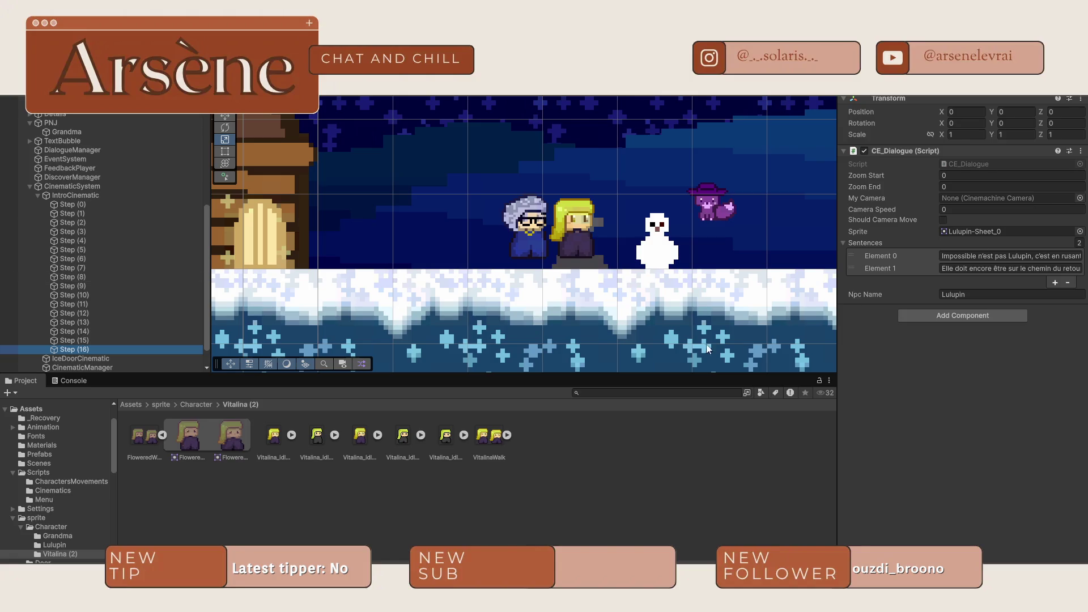
- Remove Step (16)'s second sentence and edit the remaining 'Si je ment, tu pourras me tordre la queue…' line
{"action": "left_click", "coordinate": [1060, 269]}
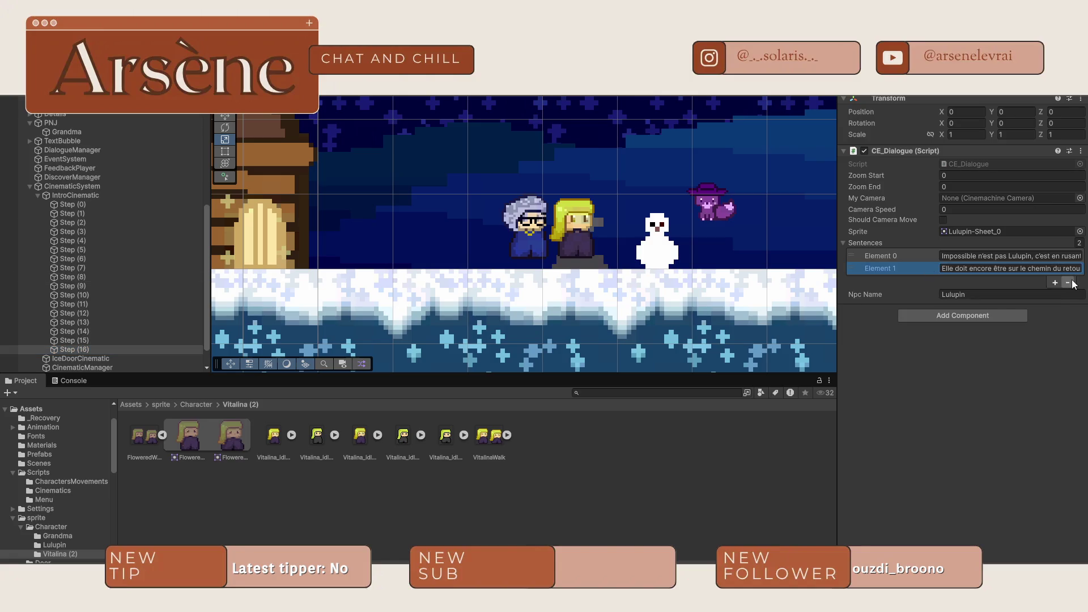
{"action": "left_click", "coordinate": [1068, 282]}
{"action": "left_click", "coordinate": [1010, 256]}
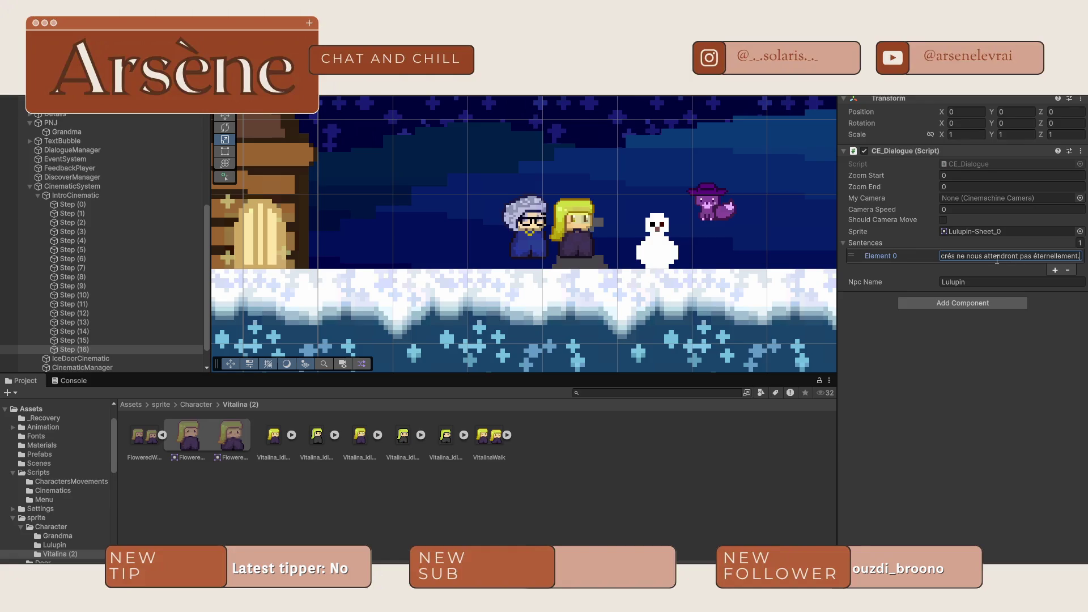
{"action": "type", "text": "!"}
{"action": "key", "text": "Left"}
{"action": "key", "text": "Left"}
{"action": "key", "text": "Left"}
{"action": "key", "text": "Left"}
{"action": "key", "text": "Left"}
{"action": "key", "text": "Left"}
{"action": "key", "text": "Right"}
{"action": "key", "text": "Right"}
{"action": "key", "text": "Right"}
{"action": "type", "text": "e"}
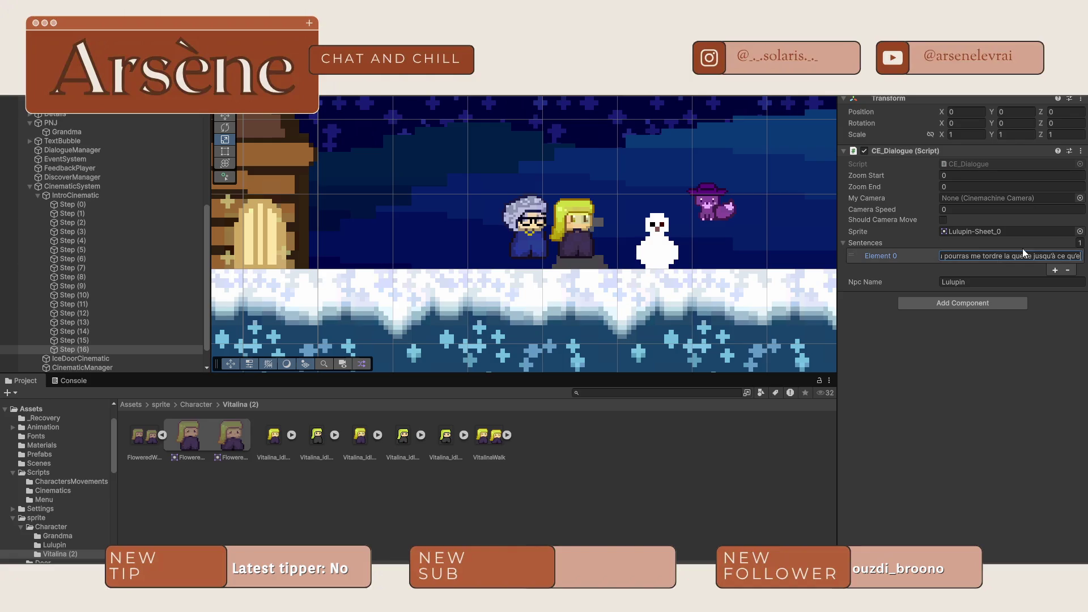
{"action": "left_click", "coordinate": [1000, 489]}
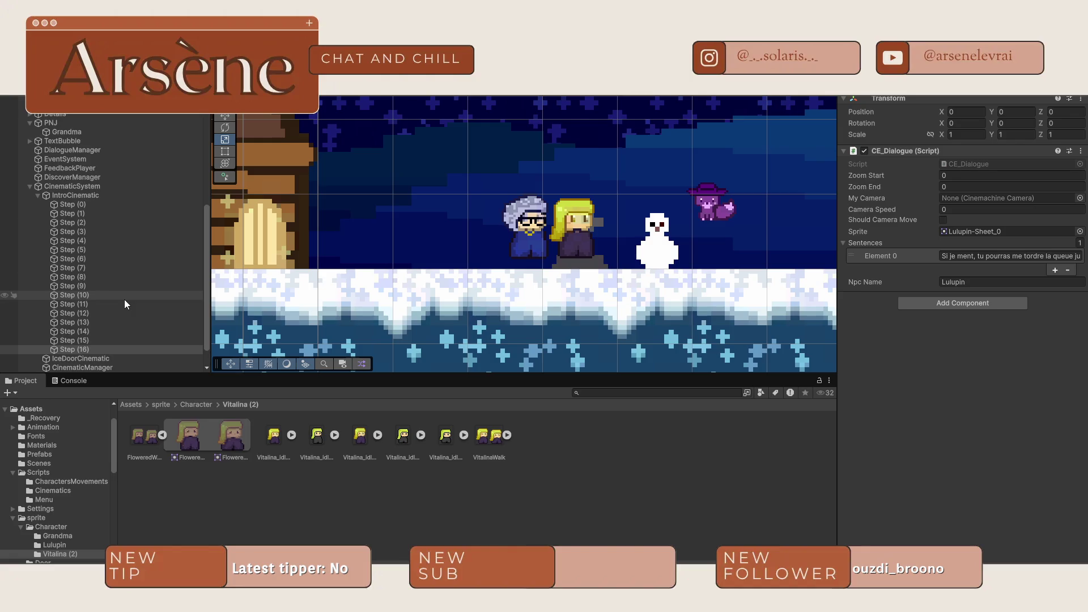
{"action": "scroll", "coordinate": [584, 321], "scroll_direction": "down", "scroll_amount": 3}
{"action": "mouse_move", "coordinate": [584, 321]}
{"action": "left_mouse_down"}
{"action": "mouse_move", "coordinate": [567, 222]}
{"action": "mouse_move", "coordinate": [526, 227]}
{"action": "mouse_move", "coordinate": [531, 264]}
{"action": "left_mouse_up"}
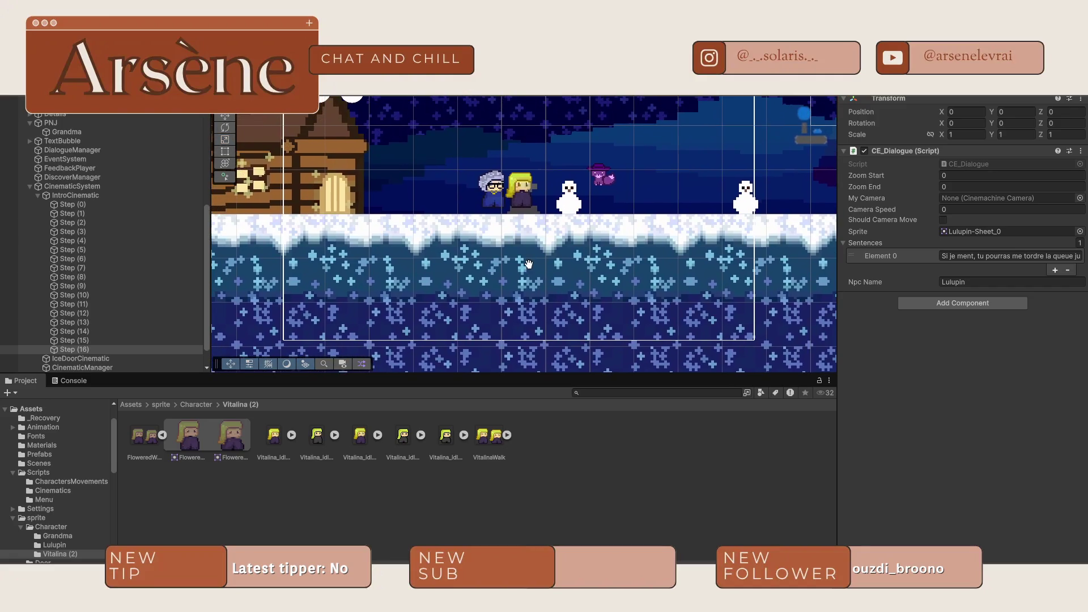
- Duplicate Step (16) as Step (17) and remove its dialogue component
{"action": "left_click", "coordinate": [85, 350]}
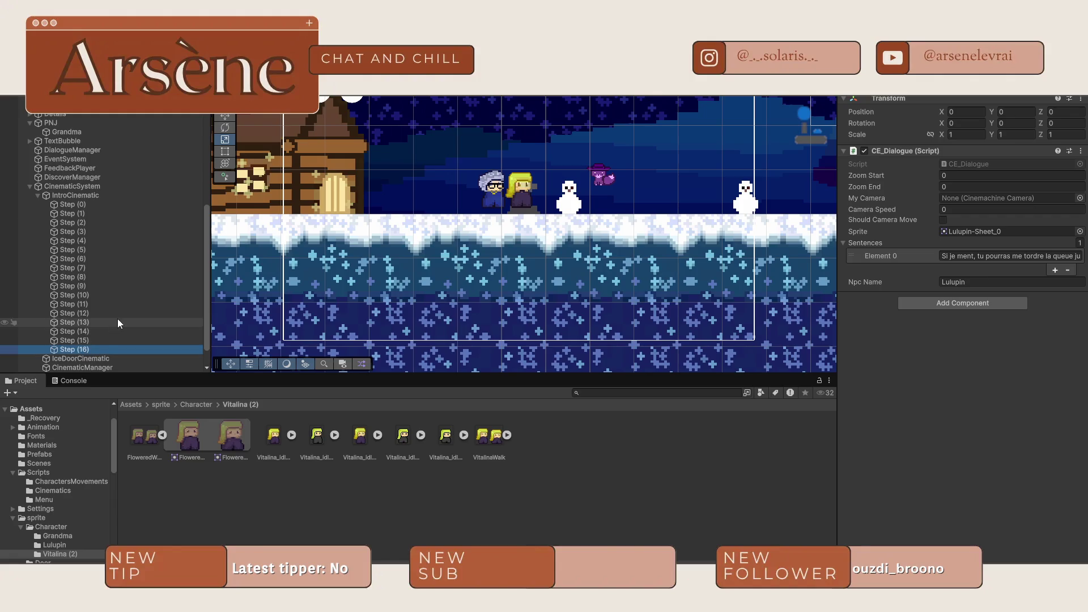
{"action": "key", "text": "ctrl+d"}
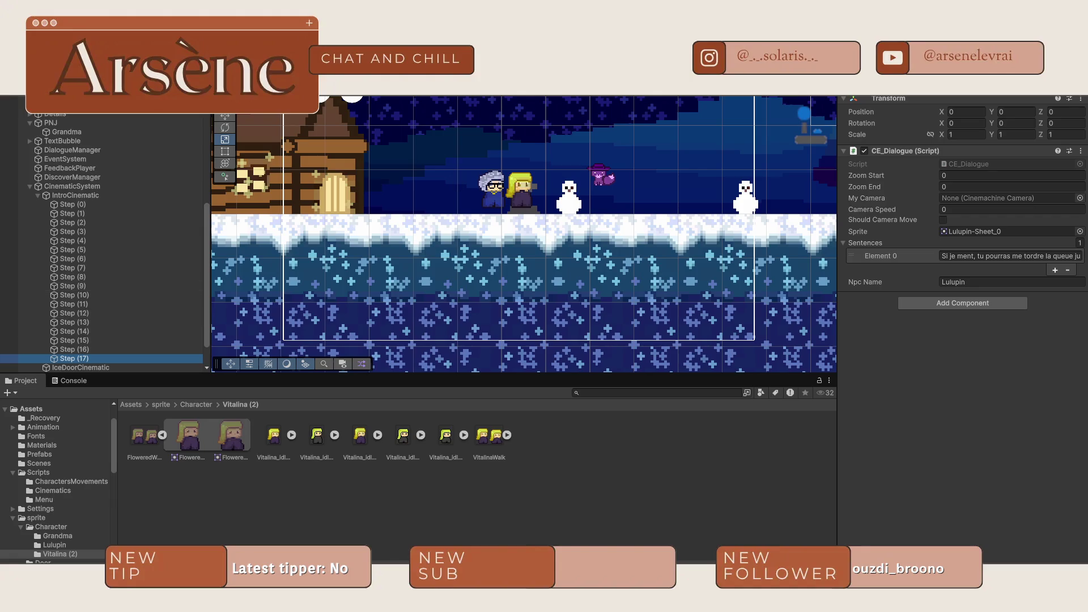
{"action": "left_click", "coordinate": [1081, 150]}
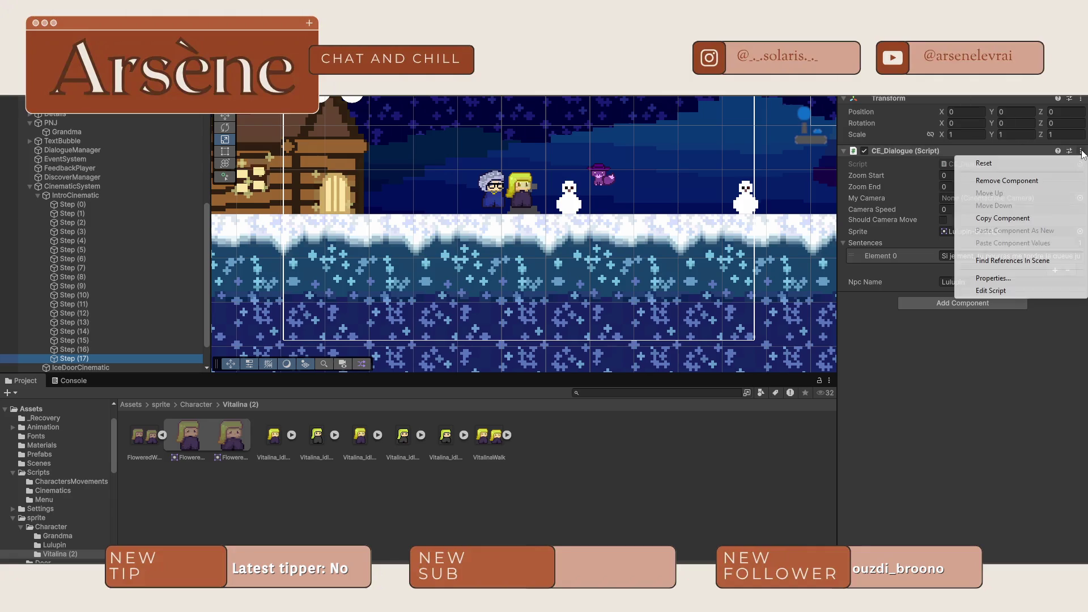
{"action": "left_click", "coordinate": [1029, 182]}
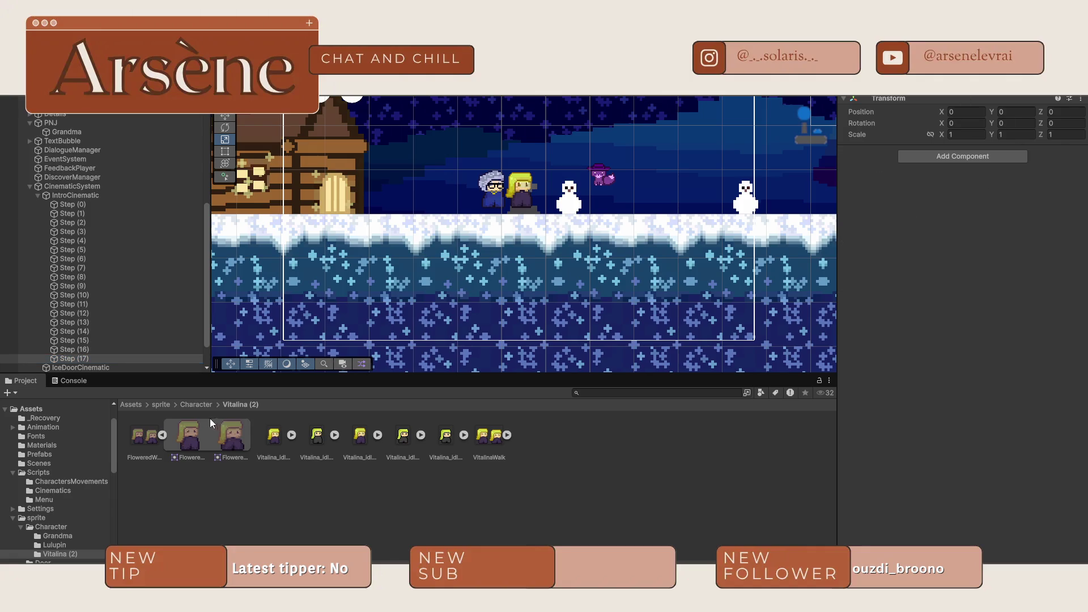
- Attach the CE_Text script from Assets/Scripts/Cinematics to Step (17)
{"action": "left_click", "coordinate": [164, 405]}
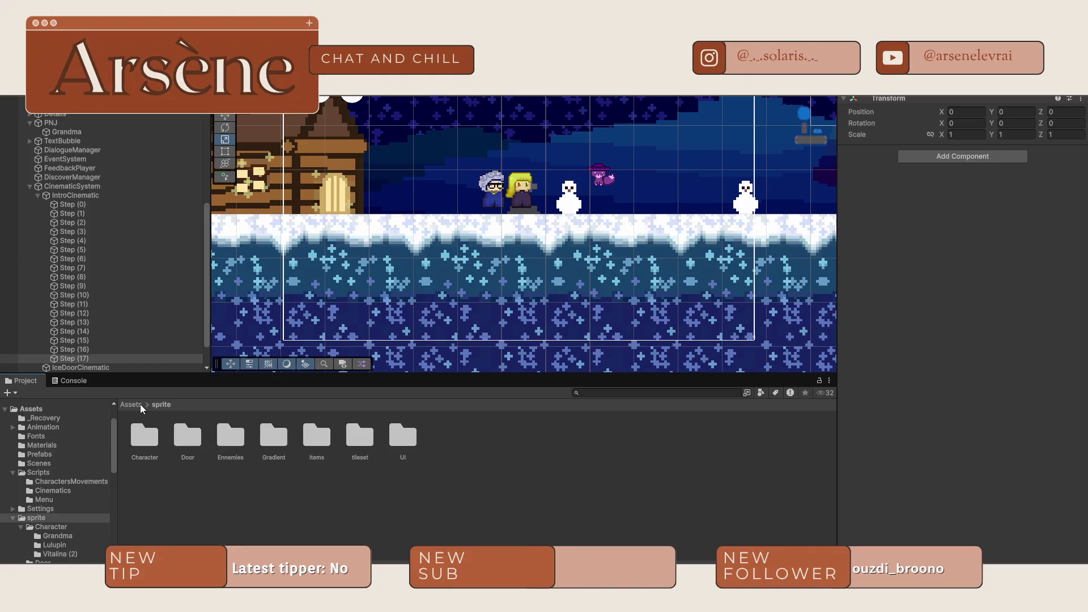
{"action": "left_click", "coordinate": [141, 404]}
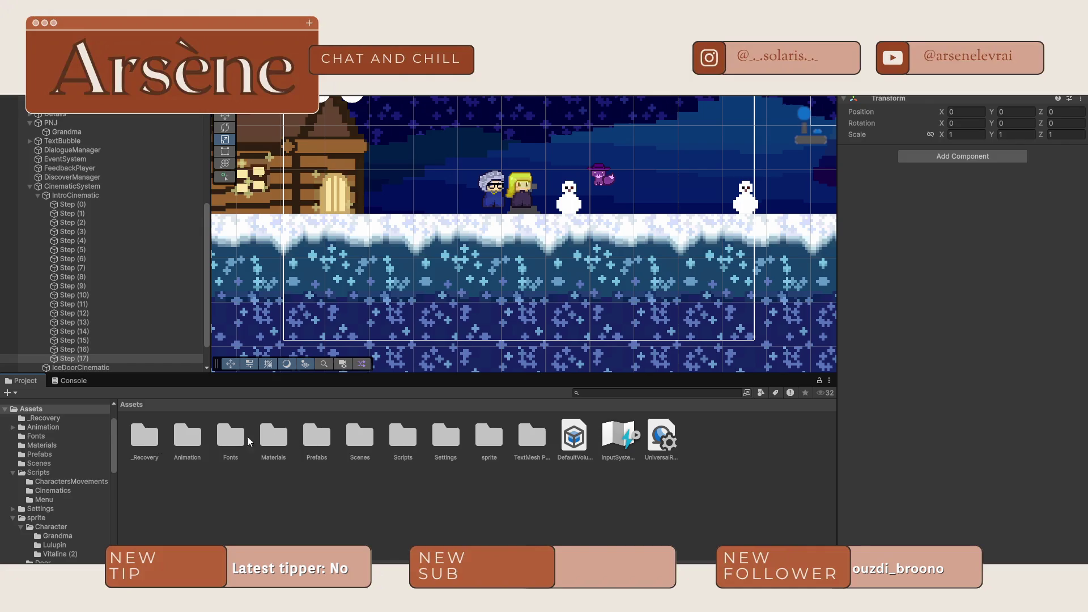
{"action": "double_click", "coordinate": [403, 437]}
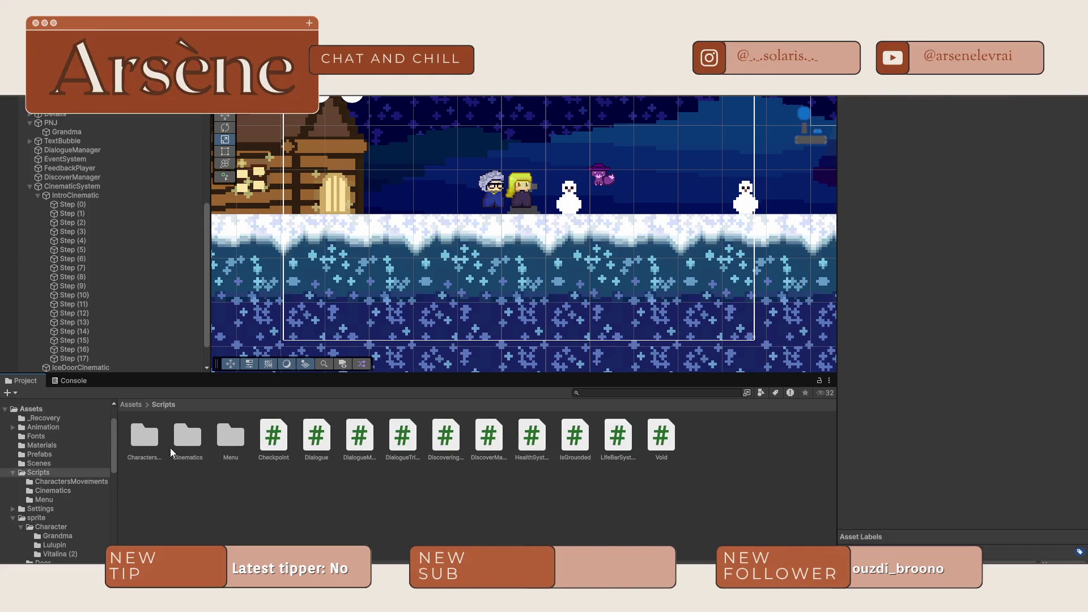
{"action": "double_click", "coordinate": [195, 440]}
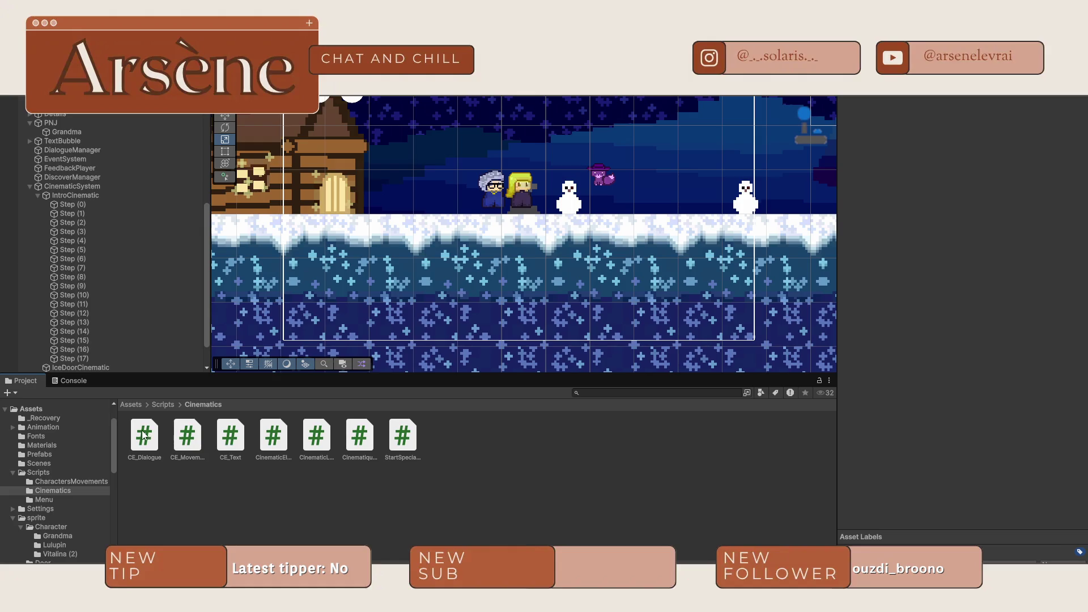
{"action": "mouse_move", "coordinate": [230, 436]}
{"action": "left_mouse_down"}
{"action": "mouse_move", "coordinate": [97, 372]}
{"action": "mouse_move", "coordinate": [84, 321]}
{"action": "left_mouse_up"}
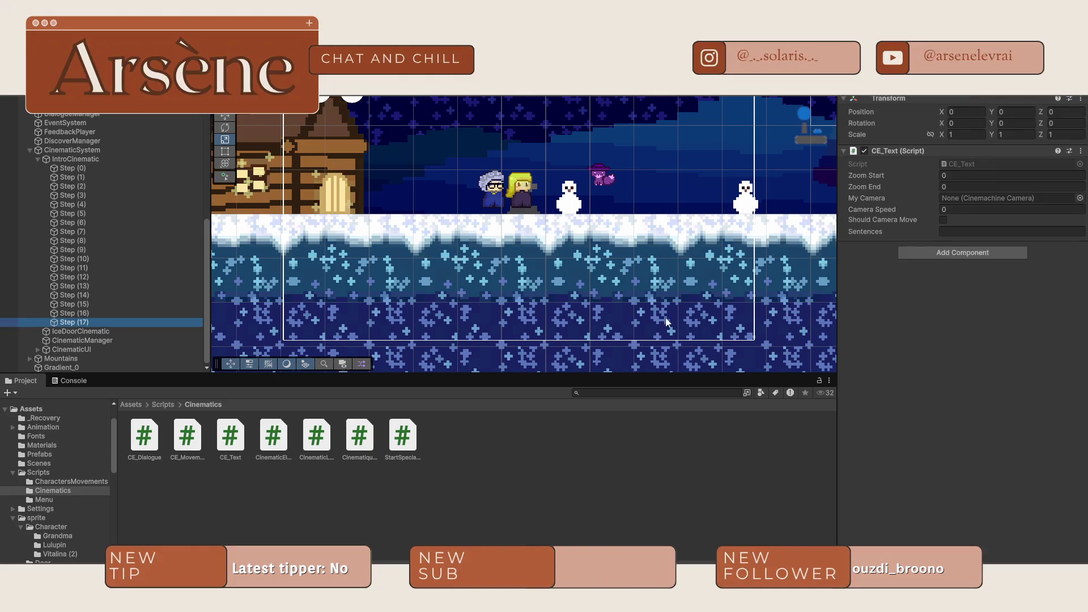
- Enter 'Nouvel objectif : Suivez Lulupin' as the CE_Text sentence, then select IntroCinematic
{"action": "left_click", "coordinate": [991, 232]}
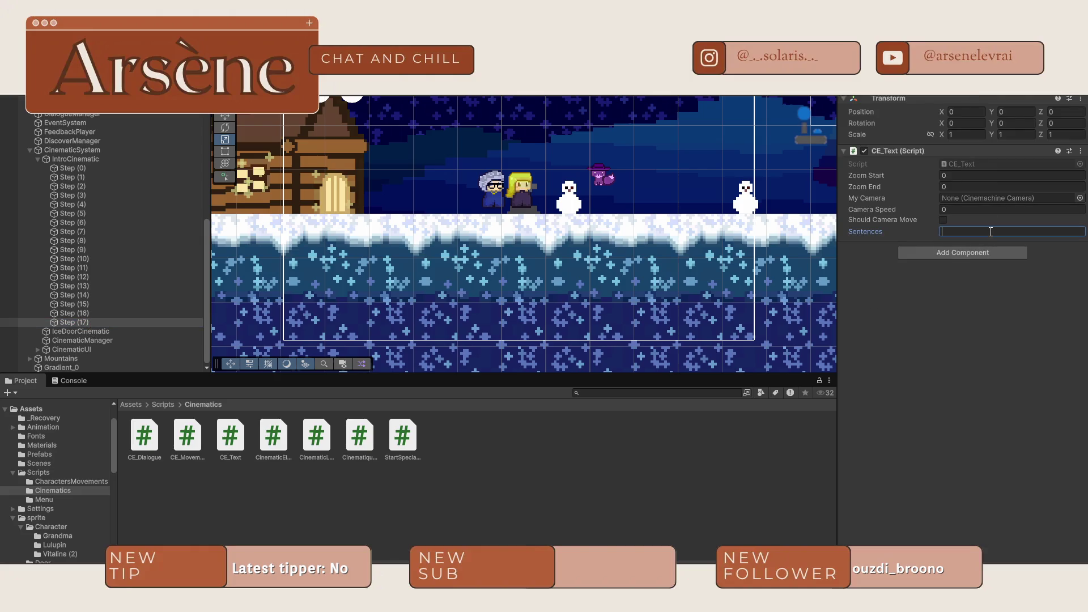
{"action": "type", "text": "Suivez"}
{"action": "type", "text": "Lulupin"}
{"action": "type", "text": "Nouvel o"}
{"action": "type", "text": "bjectif"}
{"action": "type", "text": " :"}
{"action": "left_click", "coordinate": [975, 335]}
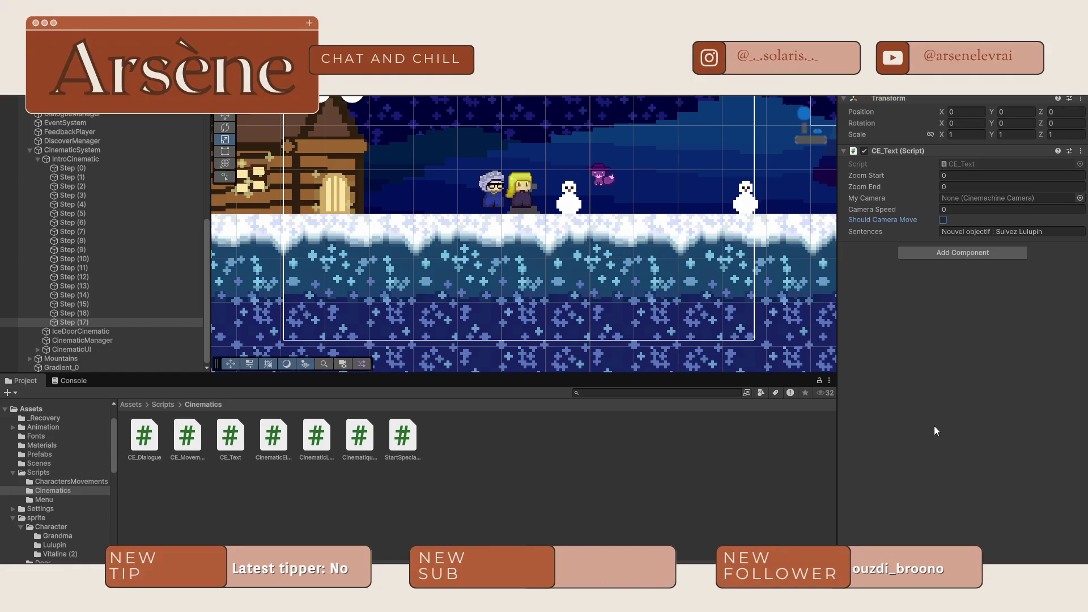
{"action": "left_click", "coordinate": [1045, 371]}
{"action": "left_click", "coordinate": [107, 161]}
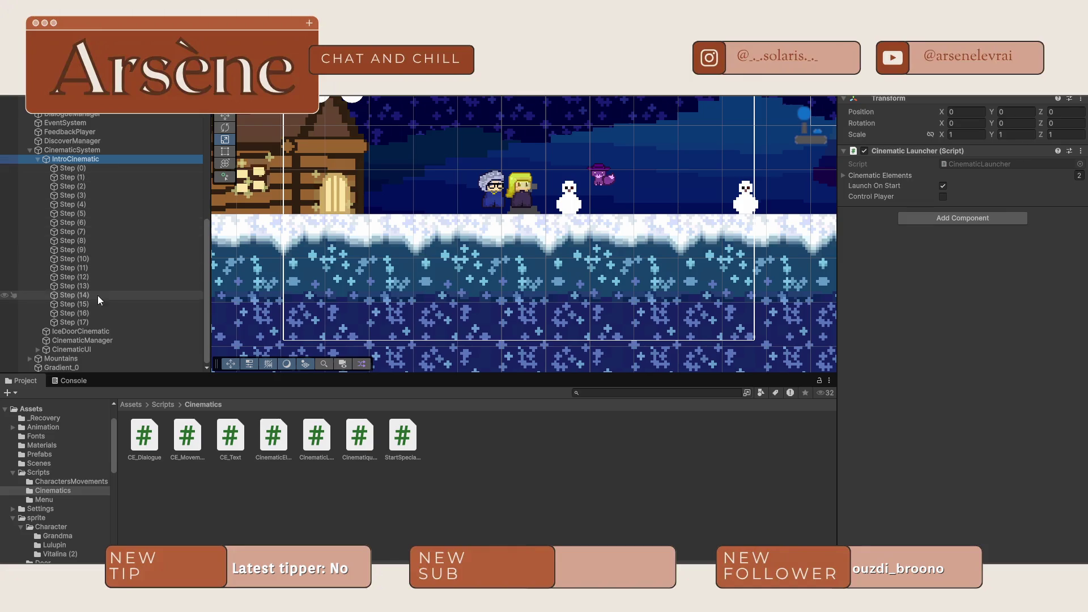
- Expand IntroCinematic's Cinematic Elements list and open the CinematicLauncher script
{"action": "left_click", "coordinate": [107, 325]}
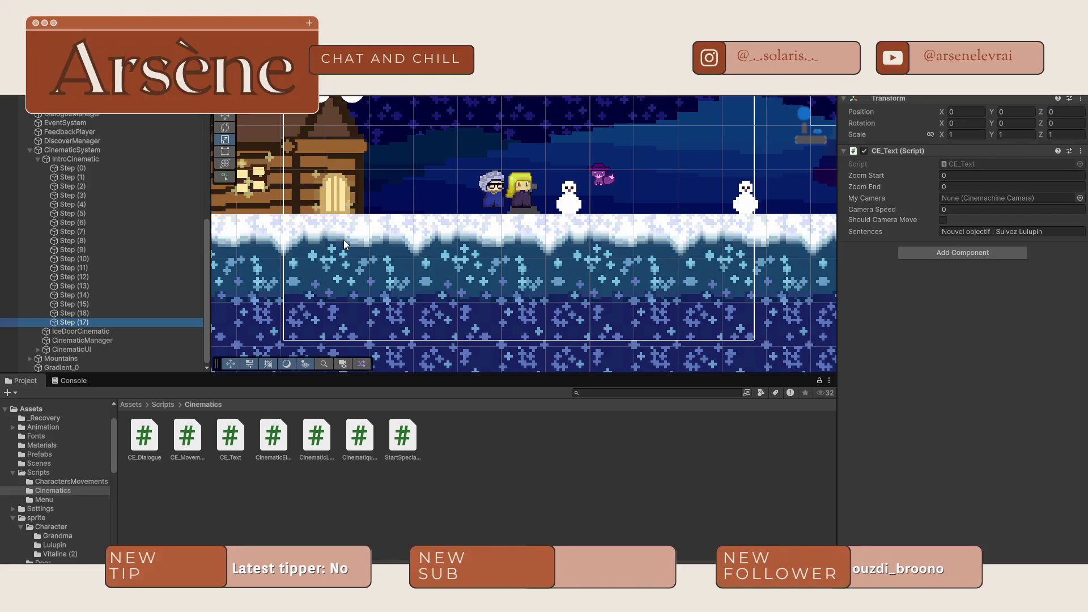
{"action": "left_click", "coordinate": [90, 160]}
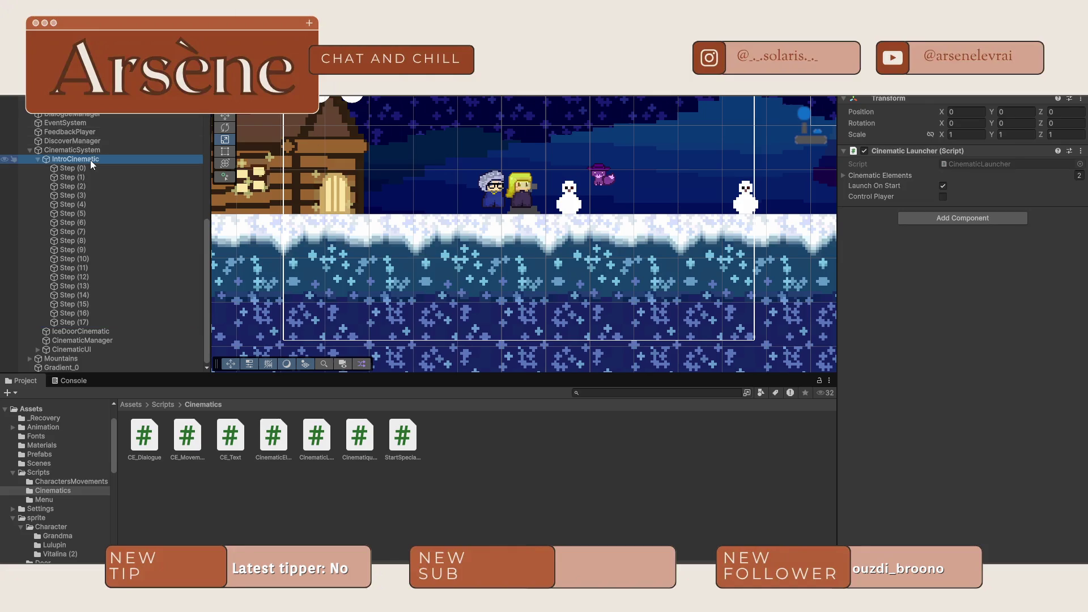
{"action": "left_click", "coordinate": [845, 173]}
{"action": "left_click", "coordinate": [845, 175]}
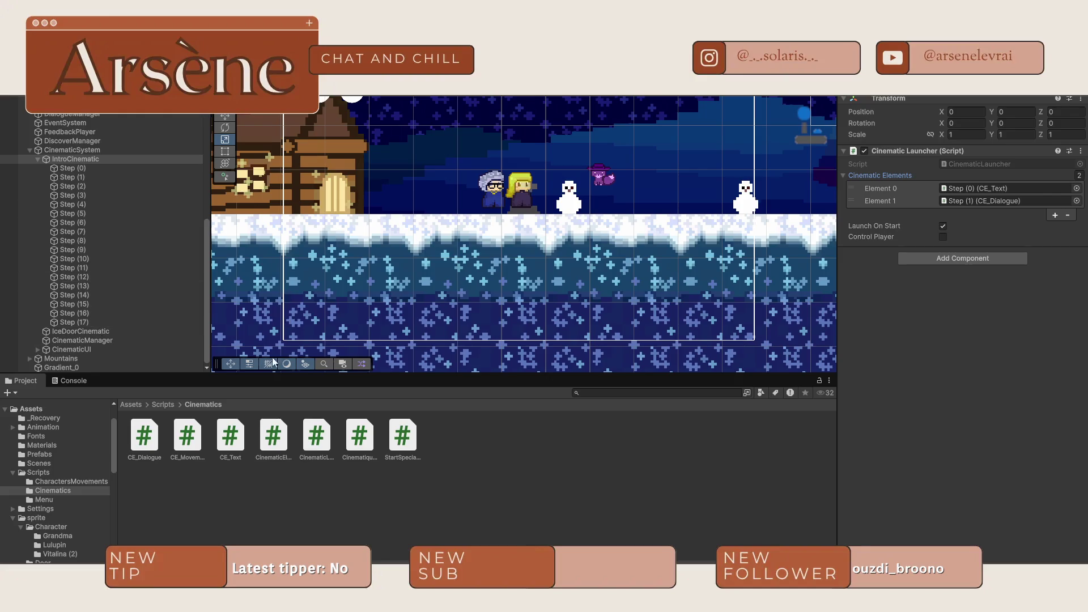
{"action": "left_click", "coordinate": [317, 437]}
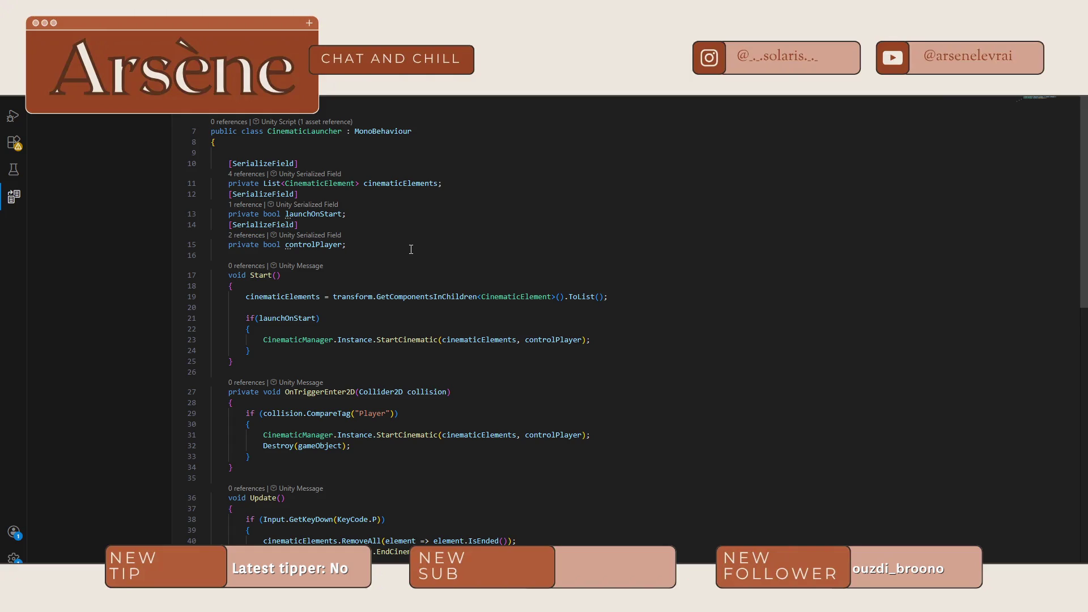
- Scroll through CinematicLauncher.cs in Visual Studio Code, then return to Unity
{"action": "scroll", "coordinate": [411, 249], "scroll_direction": "down", "scroll_amount": 2}
{"action": "scroll", "coordinate": [411, 249], "scroll_direction": "up", "scroll_amount": 2}
{"action": "scroll", "coordinate": [411, 249], "scroll_direction": "down", "scroll_amount": 3}
{"action": "scroll", "coordinate": [411, 250], "scroll_direction": "up", "scroll_amount": 2}
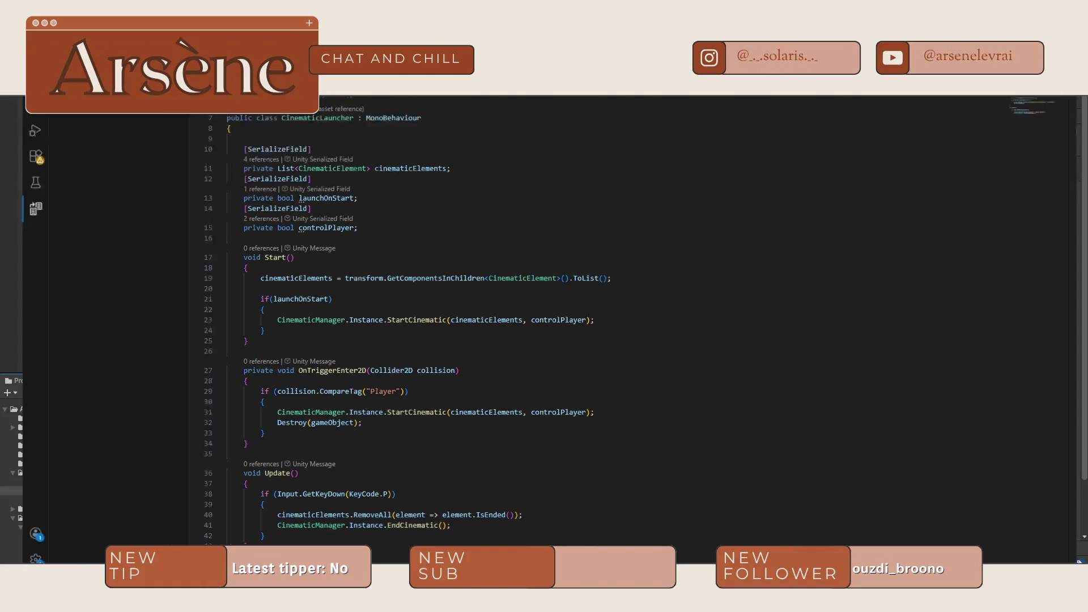
{"action": "key", "text": "super+Tab"}
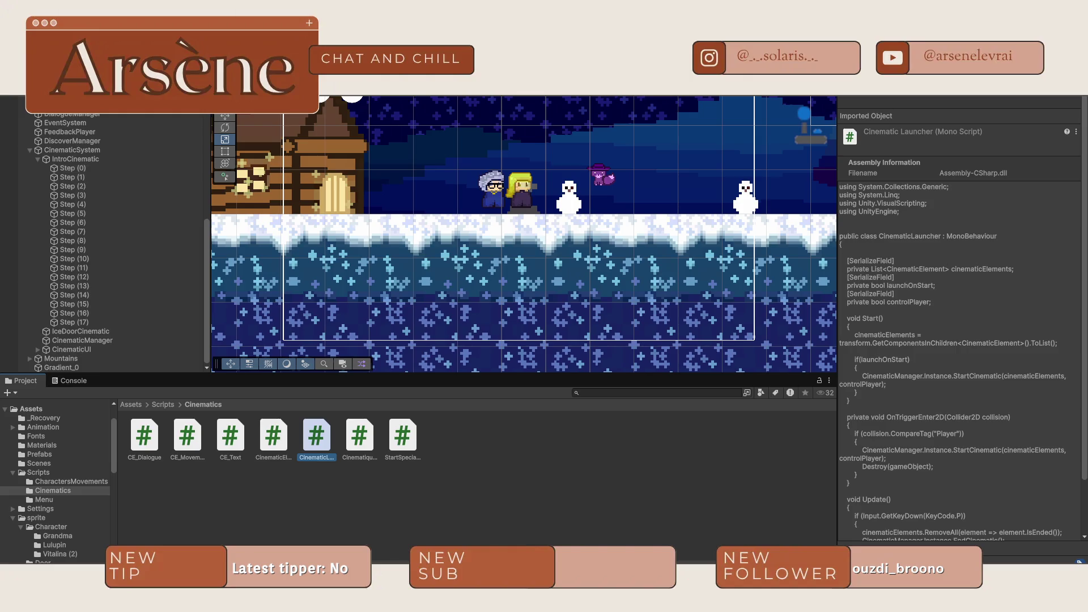
- Browse to the Scripts folder and collapse the IntroCinematic list in the Hierarchy
{"action": "scroll", "coordinate": [627, 235], "scroll_direction": "right", "scroll_amount": 10}
{"action": "scroll", "coordinate": [627, 236], "scroll_direction": "down", "scroll_amount": 5}
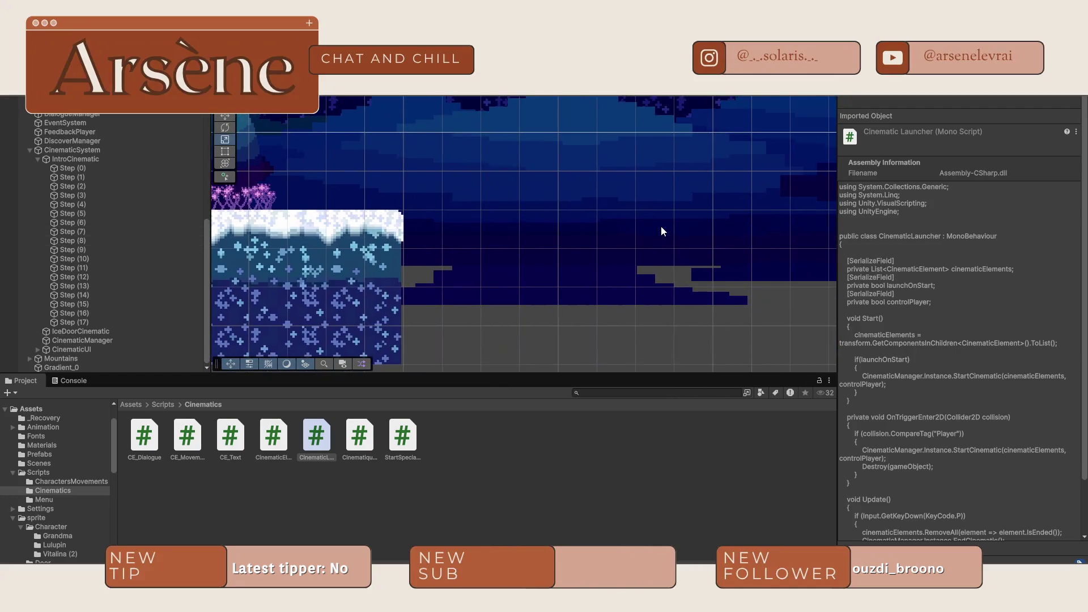
{"action": "scroll", "coordinate": [658, 231], "scroll_direction": "right", "scroll_amount": 15}
{"action": "scroll", "coordinate": [651, 233], "scroll_direction": "right", "scroll_amount": 5}
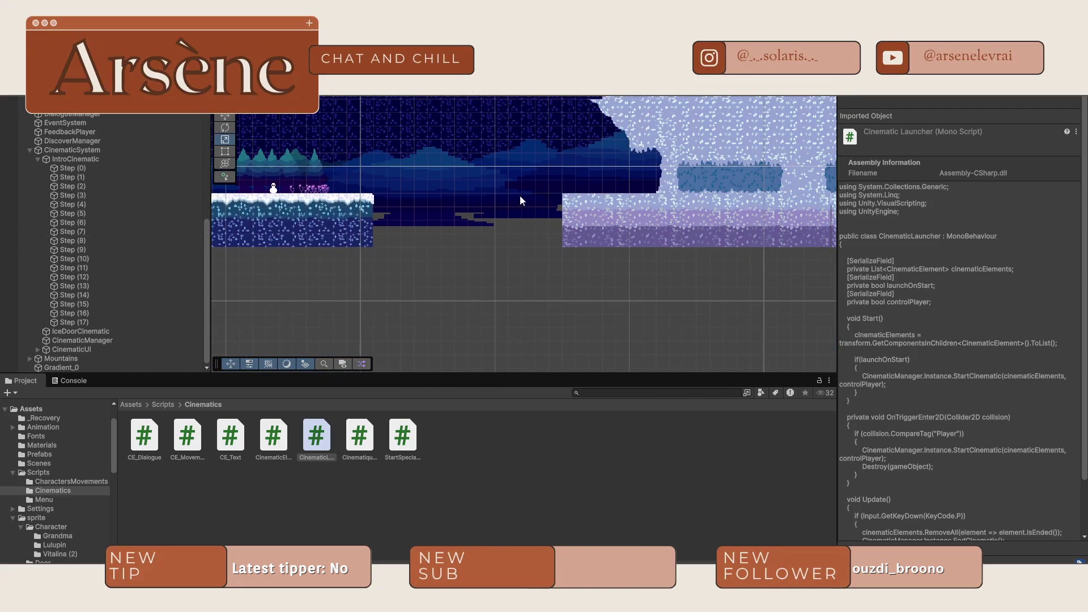
{"action": "left_click", "coordinate": [154, 404]}
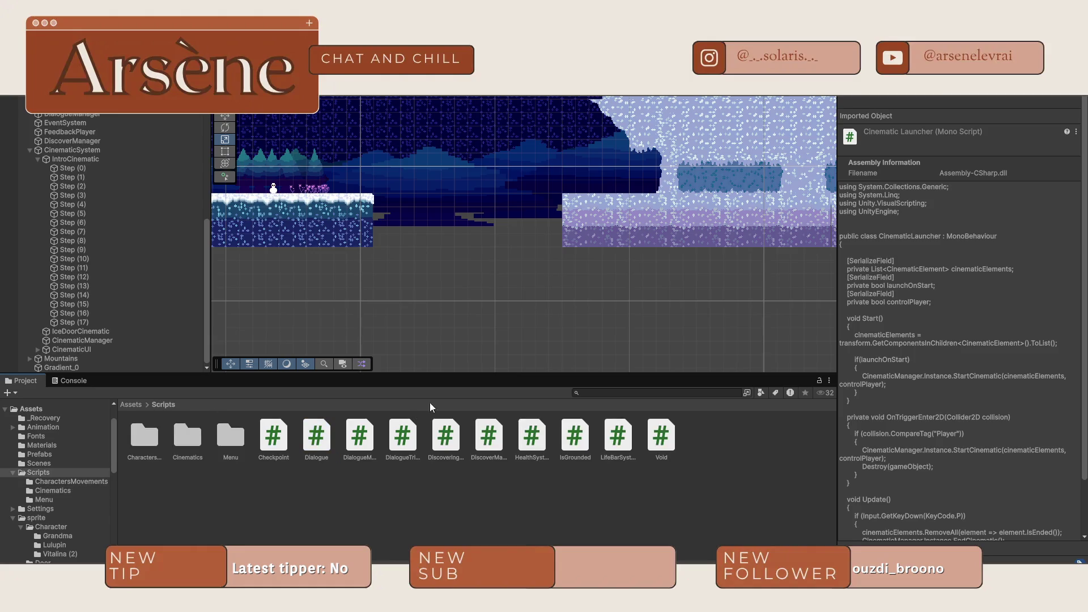
{"action": "scroll", "coordinate": [448, 278], "scroll_direction": "down", "scroll_amount": 3}
{"action": "right_click", "coordinate": [450, 292]}
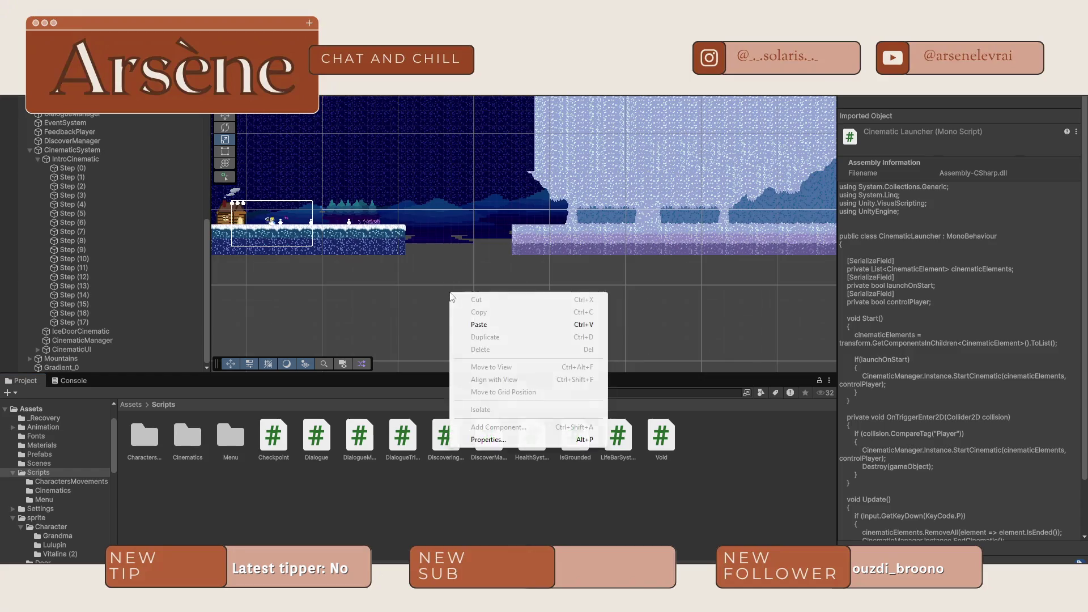
{"action": "left_click", "coordinate": [355, 299]}
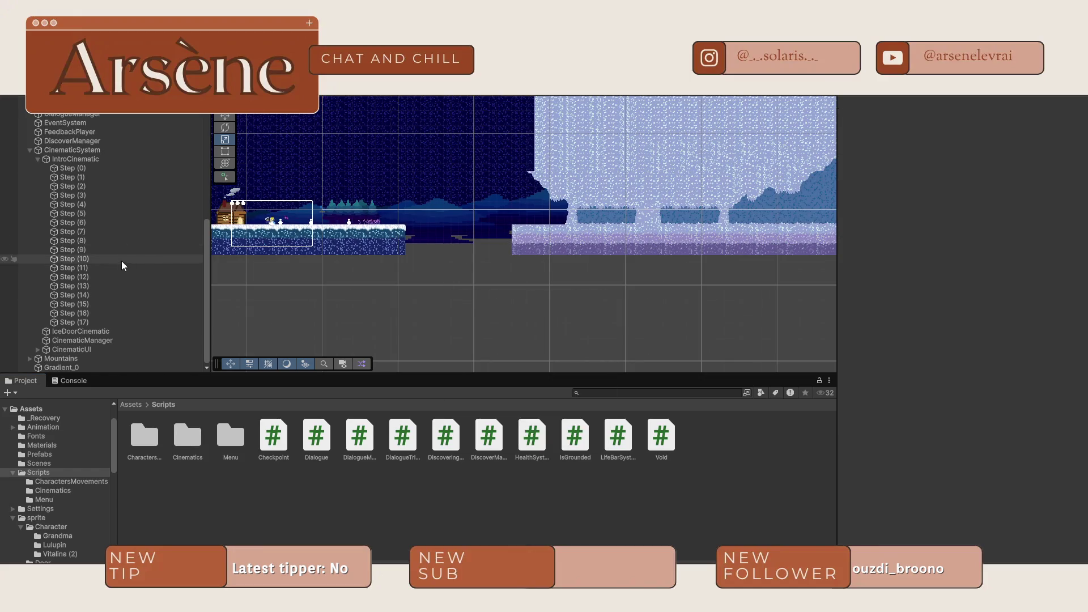
{"action": "left_click", "coordinate": [37, 158]}
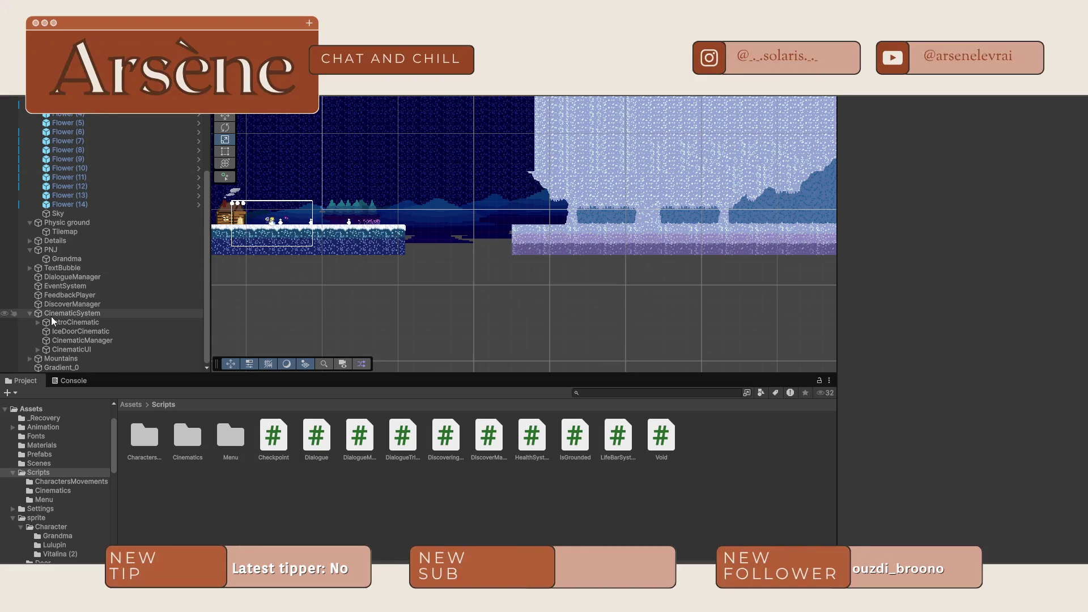
- Create a Square sprite under Gradient_0 and name it Void
{"action": "left_click", "coordinate": [36, 367]}
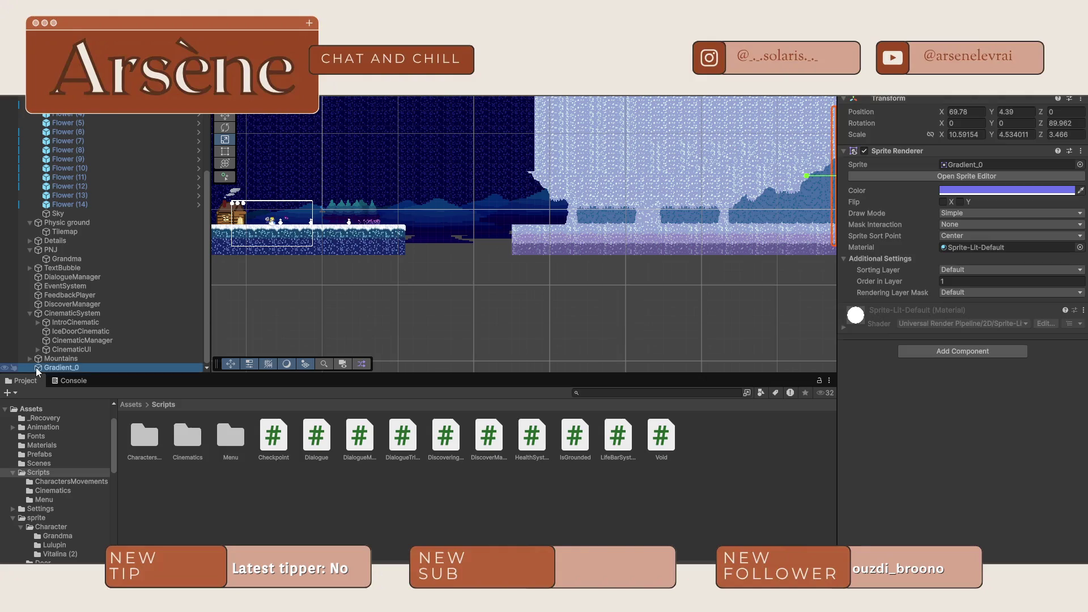
{"action": "right_click", "coordinate": [36, 367]}
{"action": "mouse_move", "coordinate": [86, 348]}
{"action": "mouse_move", "coordinate": [326, 352]}
{"action": "left_click", "coordinate": [383, 360]}
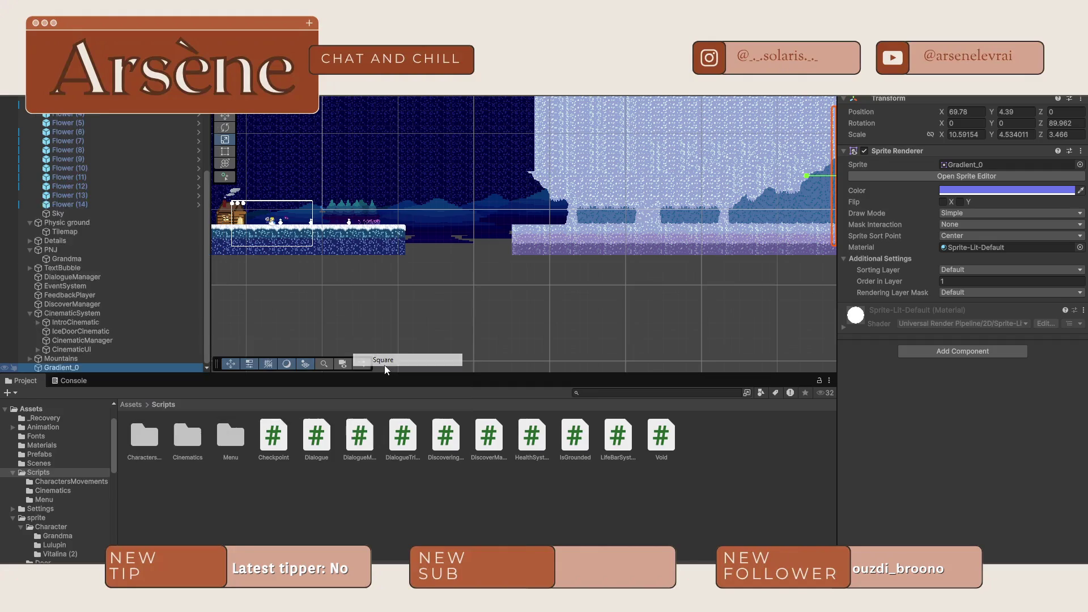
{"action": "type", "text": "Void"}
{"action": "key", "text": "Return"}
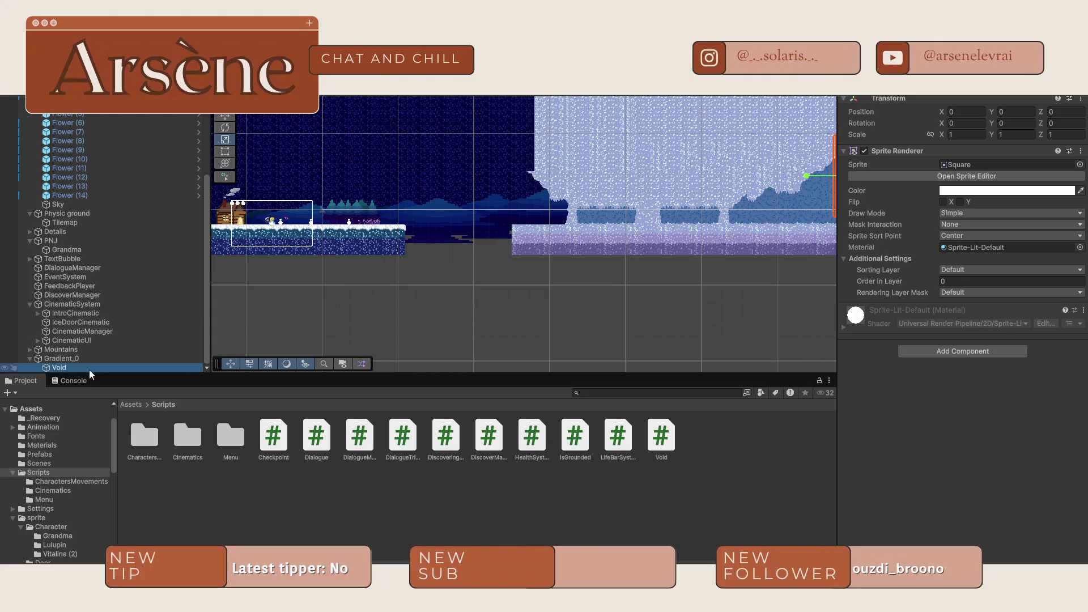
- Attach the Void script to the Void object, undoing an accidental duplicate Void (1)
{"action": "mouse_move", "coordinate": [82, 371]}
{"action": "left_mouse_down"}
{"action": "mouse_move", "coordinate": [70, 380]}
{"action": "mouse_move", "coordinate": [63, 353]}
{"action": "left_mouse_up"}
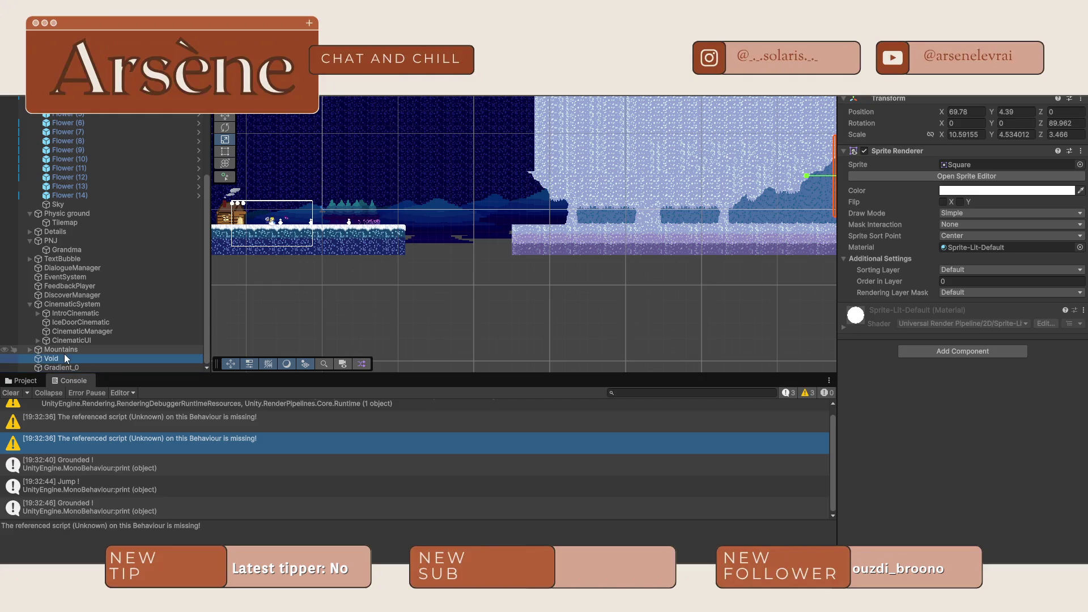
{"action": "scroll", "coordinate": [154, 227], "scroll_direction": "up", "scroll_amount": 5}
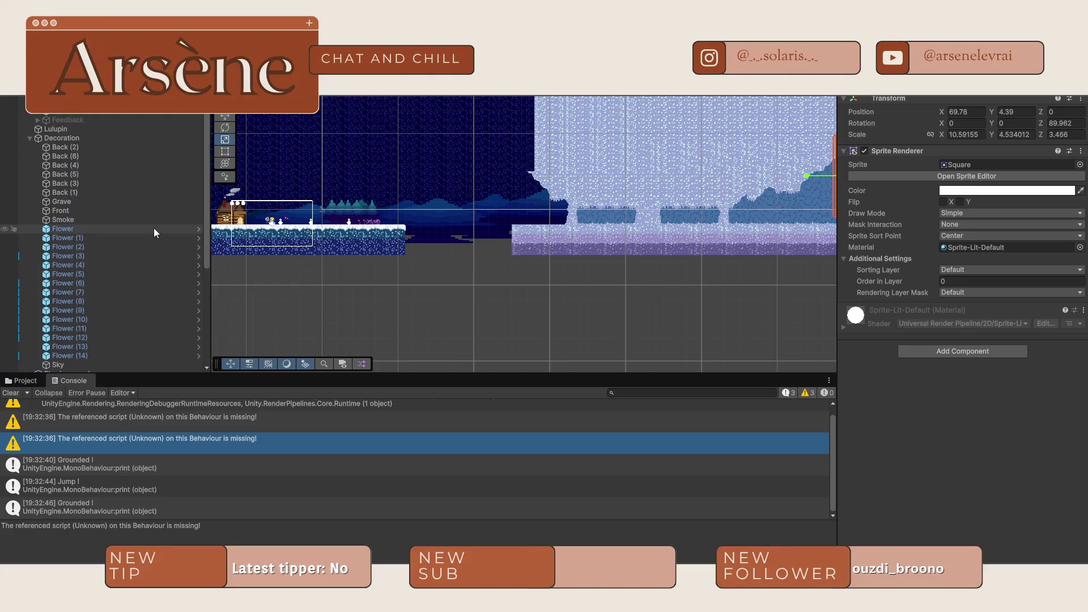
{"action": "right_click", "coordinate": [112, 114]}
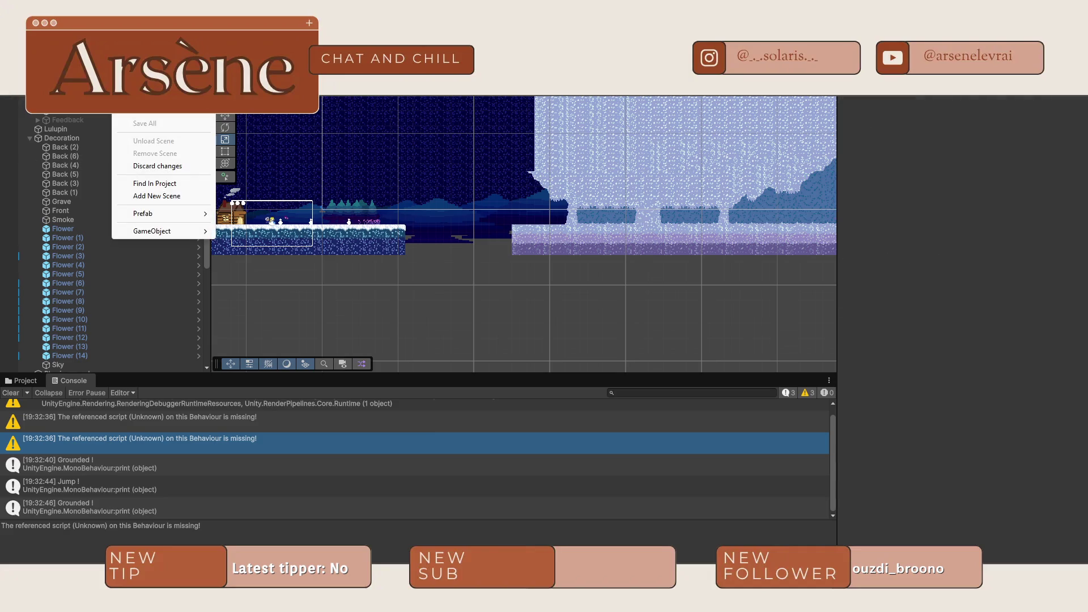
{"action": "right_click", "coordinate": [91, 114]}
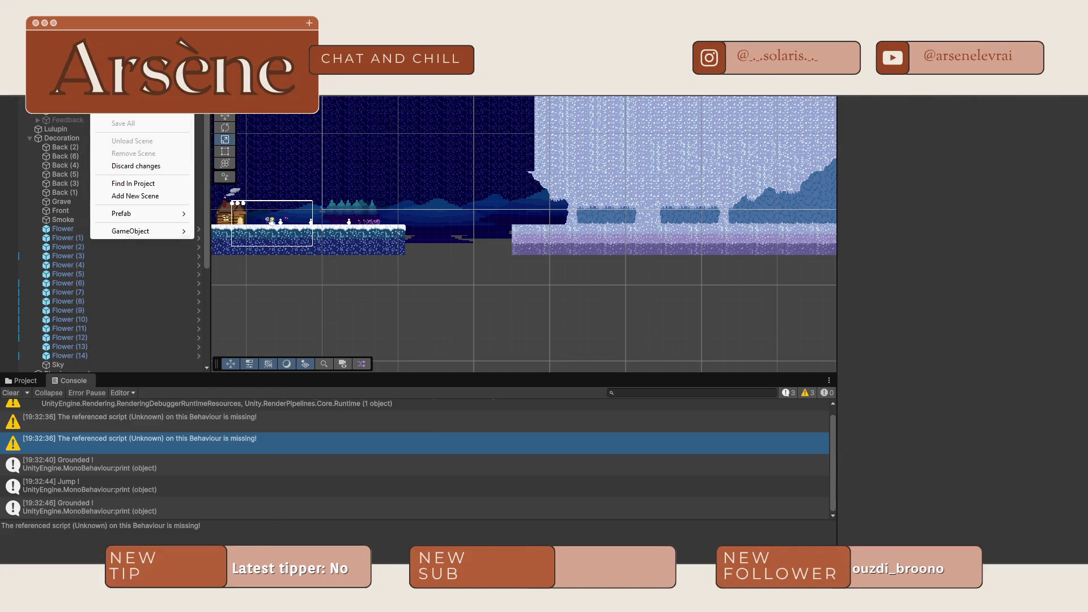
{"action": "left_click", "coordinate": [45, 238]}
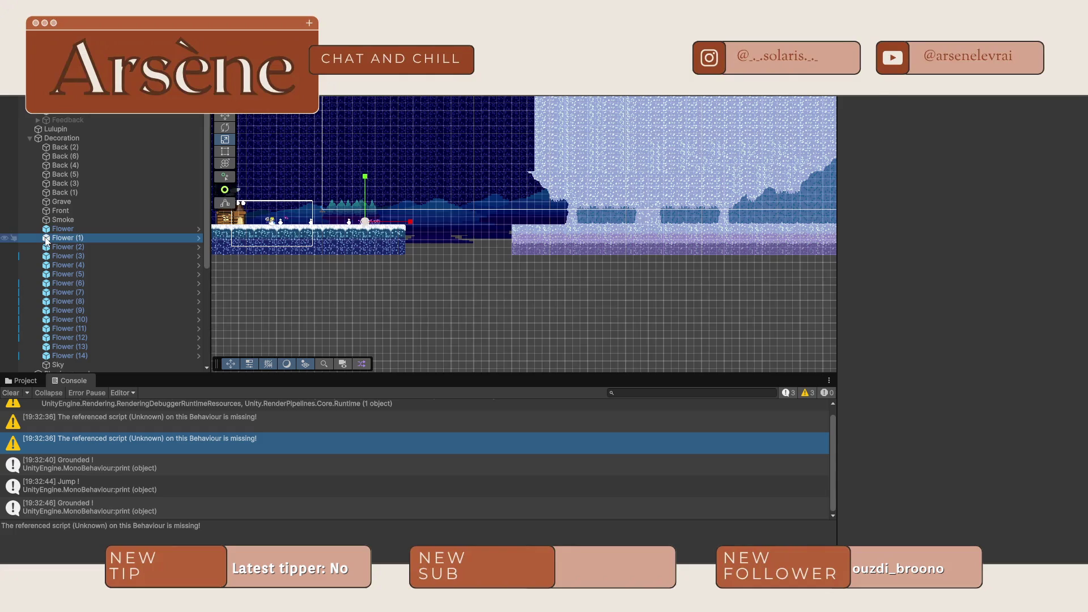
{"action": "scroll", "coordinate": [46, 238], "scroll_direction": "down", "scroll_amount": 5}
{"action": "left_click", "coordinate": [63, 356]}
{"action": "left_click", "coordinate": [22, 380]}
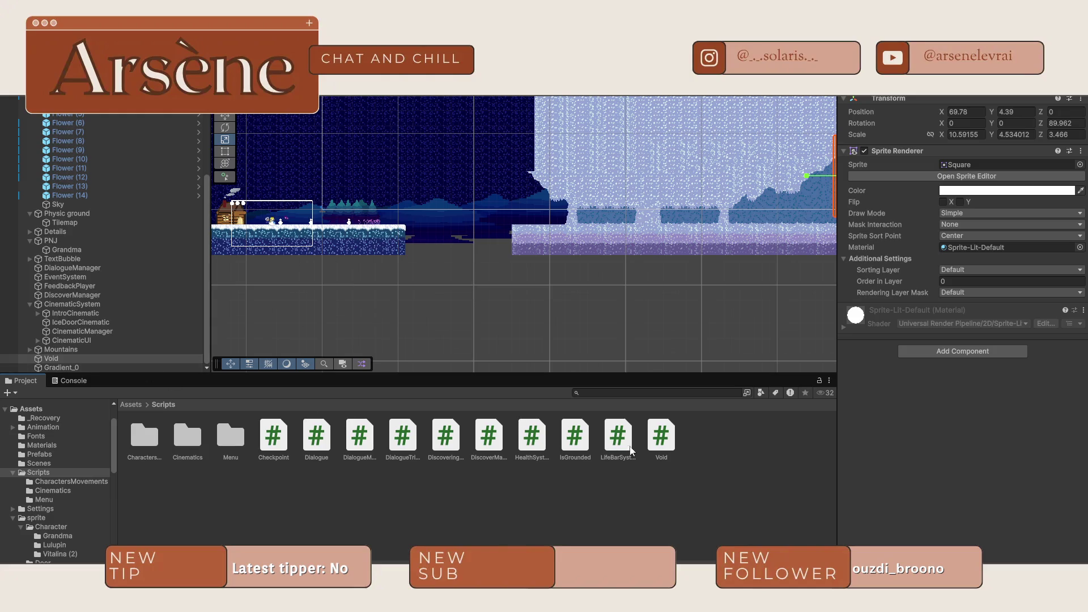
{"action": "left_click_drag", "start_coordinate": [662, 436], "coordinate": [96, 357]}
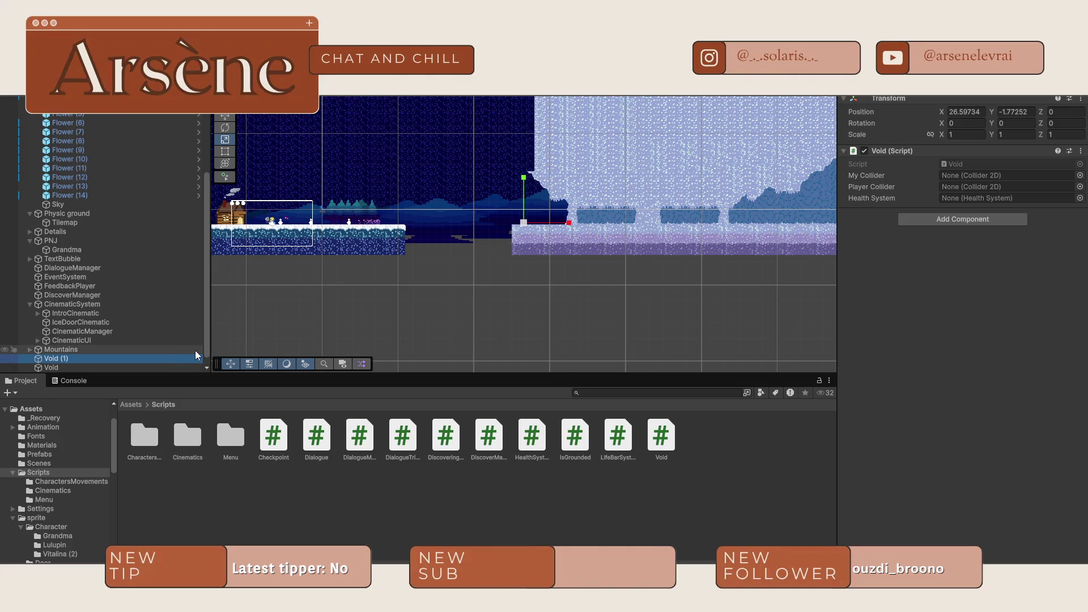
{"action": "key", "text": "ctrl+z"}
{"action": "left_click_drag", "start_coordinate": [660, 436], "coordinate": [885, 430]}
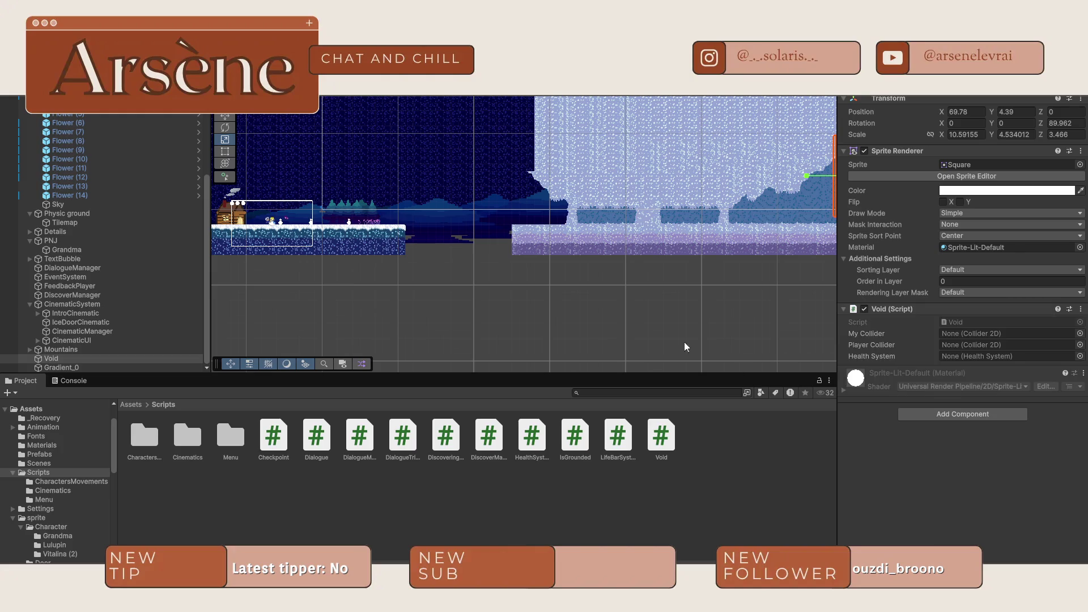
{"action": "left_click", "coordinate": [63, 358]}
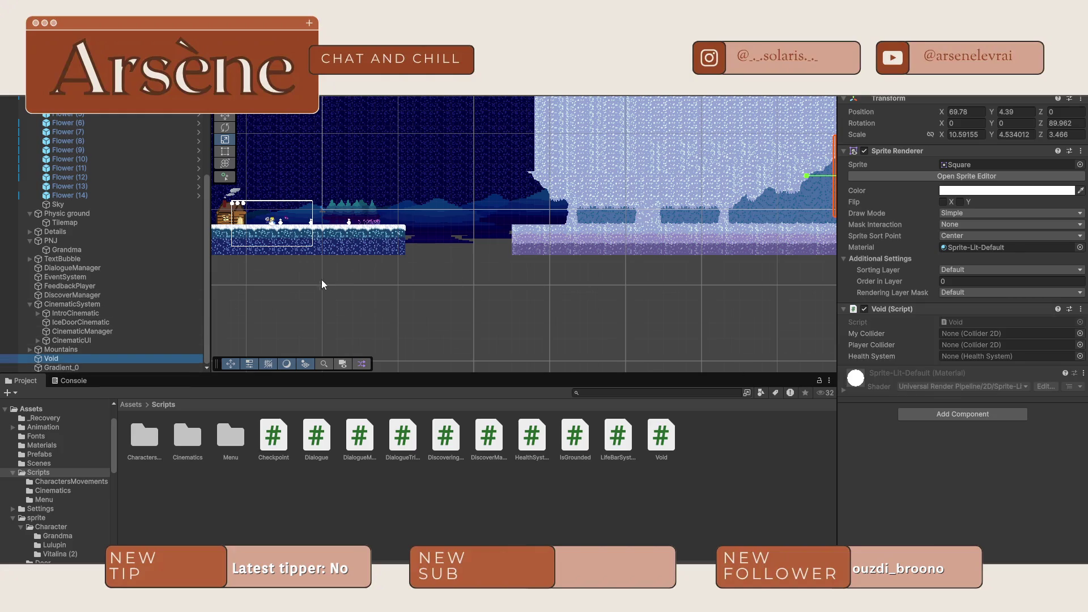
- Move the Void object left and down beneath the level
{"action": "scroll", "coordinate": [658, 253], "scroll_direction": "down", "scroll_amount": 3}
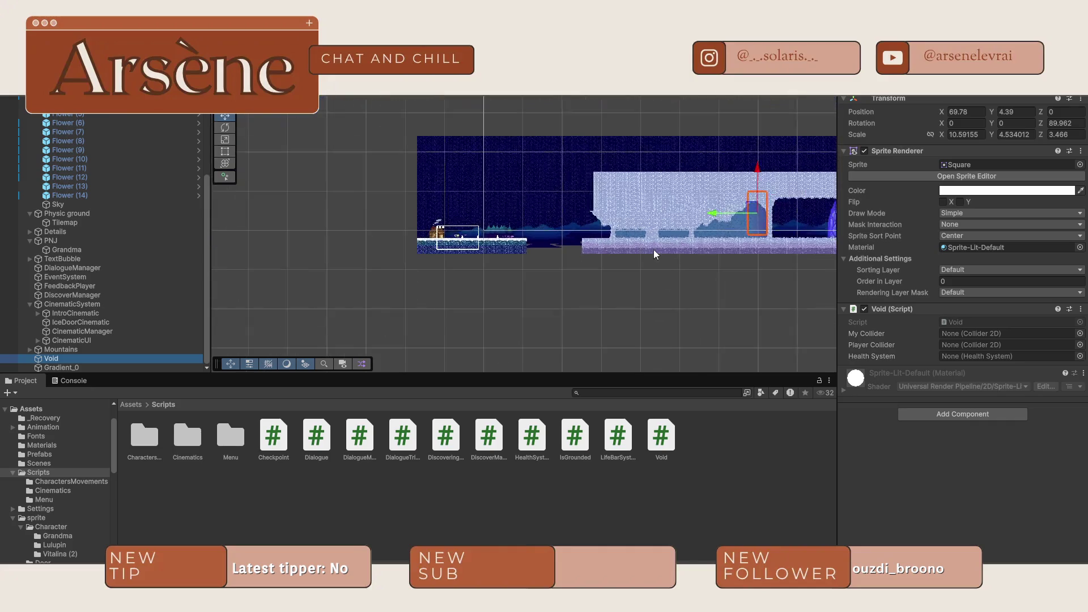
{"action": "left_click_drag", "start_coordinate": [740, 212], "coordinate": [536, 234]}
{"action": "scroll", "coordinate": [536, 232], "scroll_direction": "up", "scroll_amount": 3}
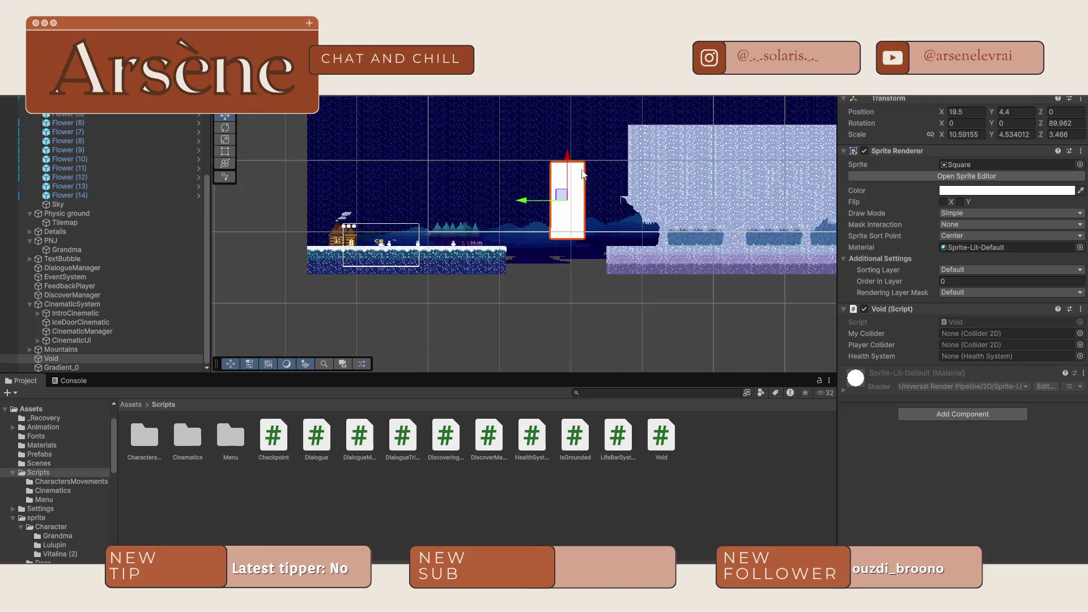
{"action": "mouse_move", "coordinate": [569, 171]}
{"action": "left_mouse_down"}
{"action": "mouse_move", "coordinate": [568, 295]}
{"action": "mouse_move", "coordinate": [212, 305]}
{"action": "left_mouse_up"}
- Stretch Void into a wide bar below the ground, scale 8.255327 by 270.5748 at Y -8.68
{"action": "key", "text": "r"}
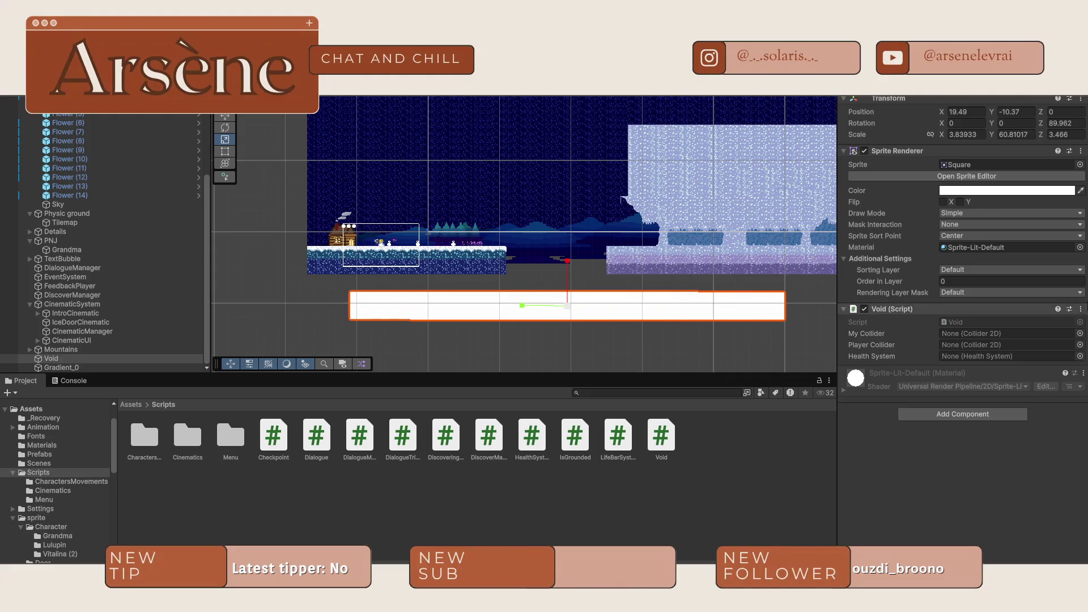
{"action": "scroll", "coordinate": [581, 253], "scroll_direction": "down", "scroll_amount": 2}
{"action": "scroll", "coordinate": [581, 253], "scroll_direction": "down", "scroll_amount": 2}
{"action": "mouse_move", "coordinate": [531, 268]}
{"action": "left_mouse_down"}
{"action": "mouse_move", "coordinate": [348, 301]}
{"action": "mouse_move", "coordinate": [393, 308]}
{"action": "left_mouse_up"}
{"action": "scroll", "coordinate": [391, 233], "scroll_direction": "right", "scroll_amount": 5}
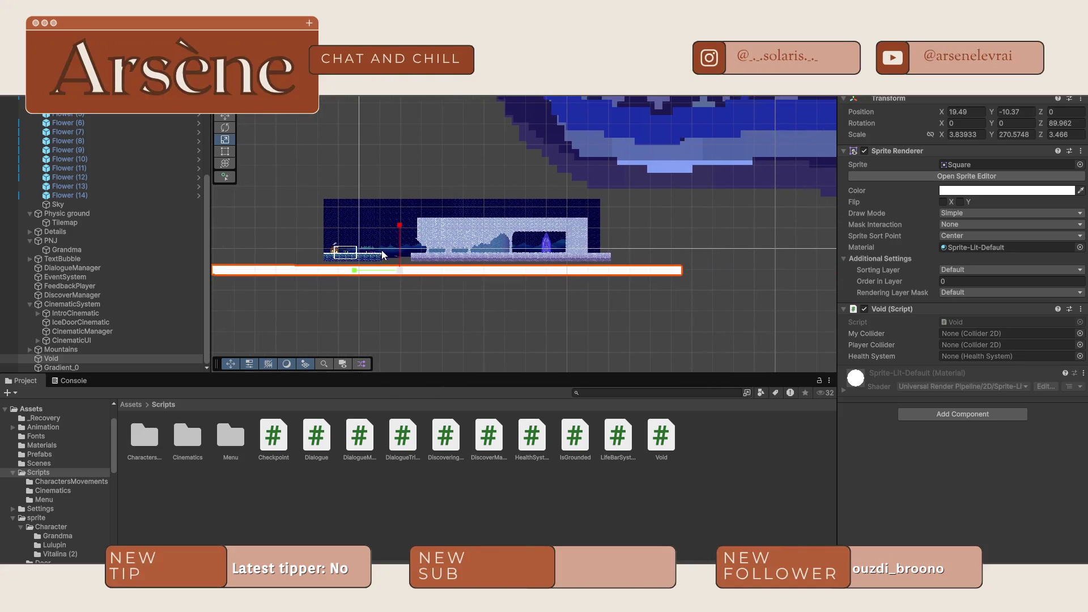
{"action": "left_click_drag", "start_coordinate": [400, 246], "coordinate": [416, 193]}
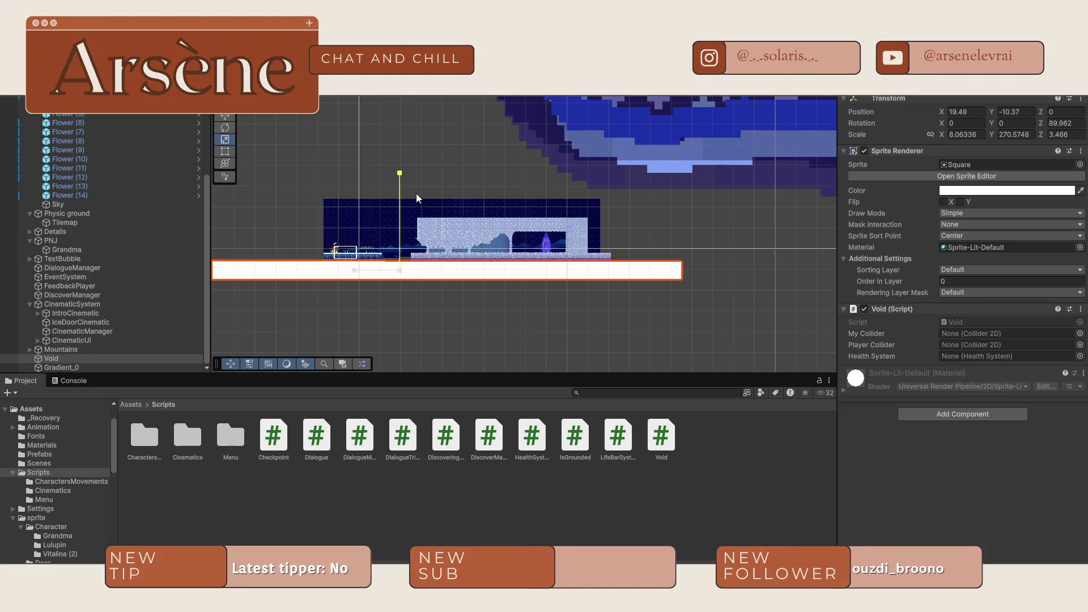
{"action": "scroll", "coordinate": [340, 266], "scroll_direction": "up", "scroll_amount": 3}
{"action": "scroll", "coordinate": [382, 242], "scroll_direction": "up", "scroll_amount": 3}
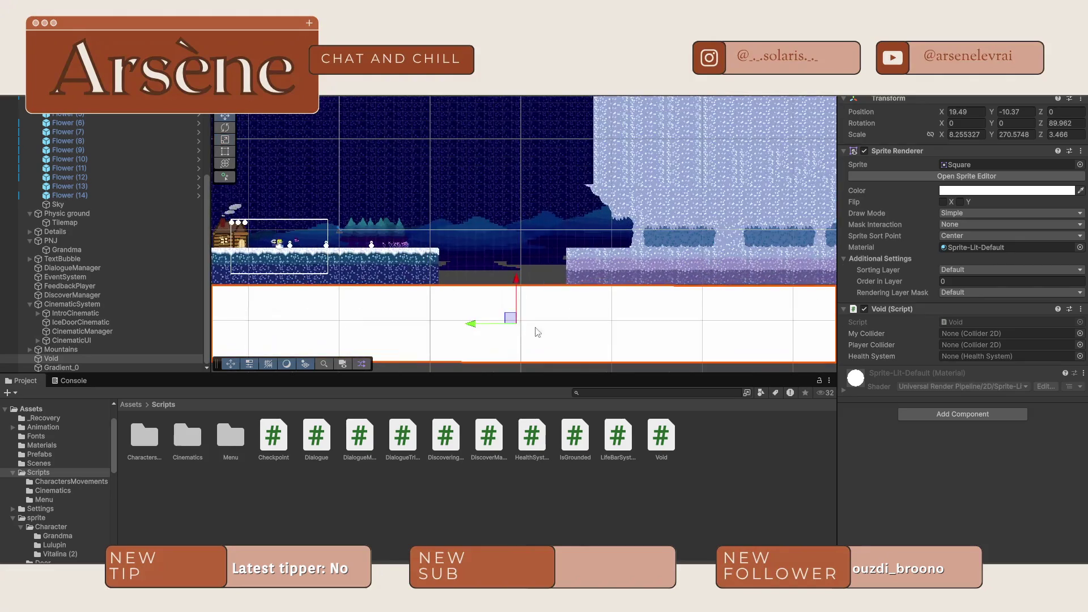
{"action": "left_click_drag", "start_coordinate": [518, 299], "coordinate": [518, 282]}
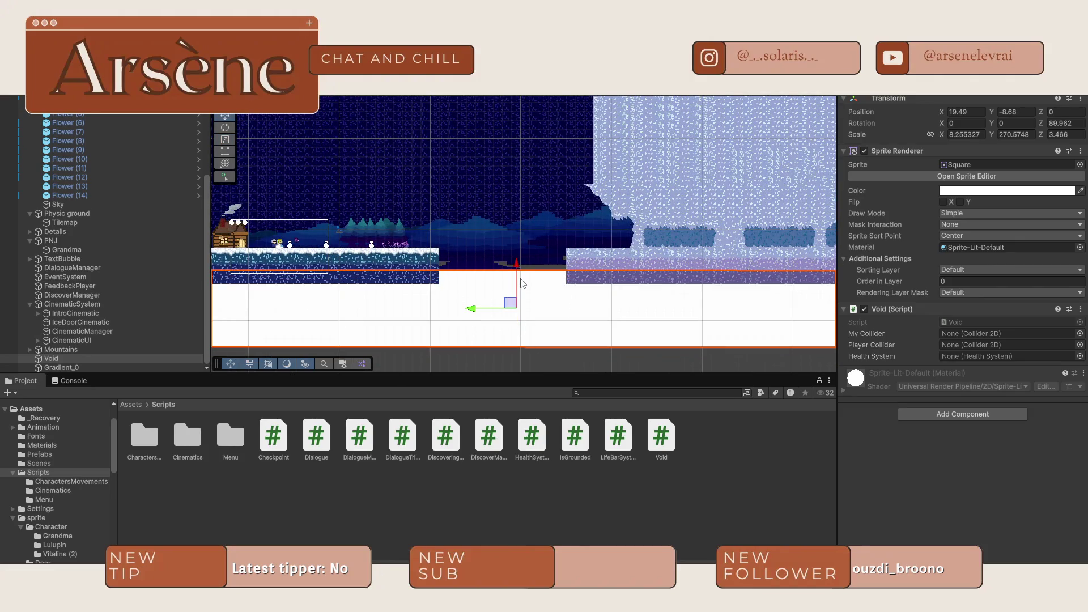
- Try adding a Sprite Renderer to Void and dismiss the duplicate-component warning
{"action": "left_click", "coordinate": [931, 409]}
{"action": "type", "text": "sprit"}
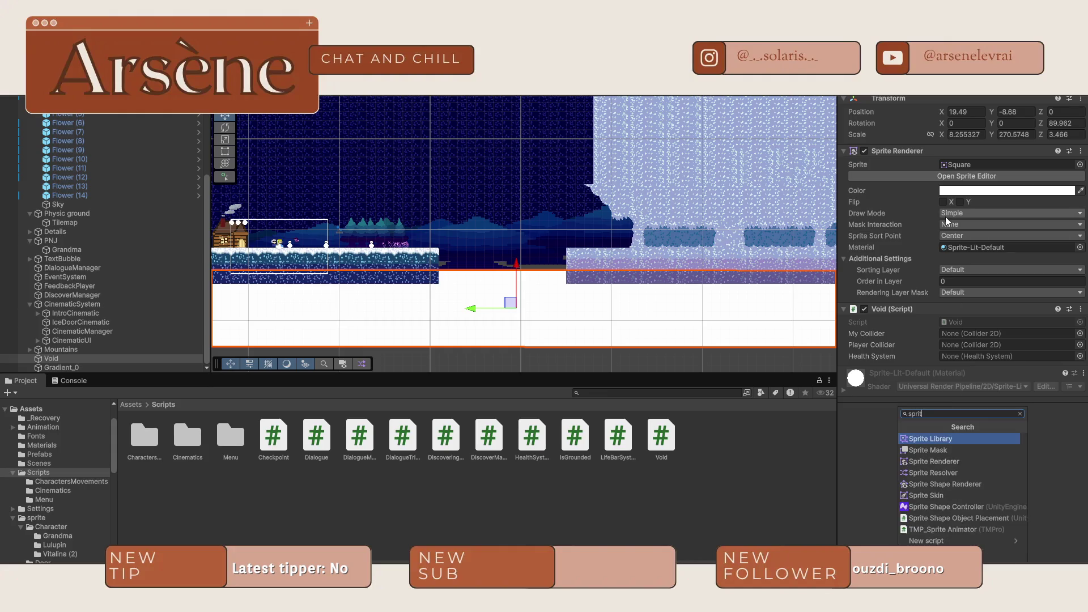
{"action": "left_click", "coordinate": [948, 461]}
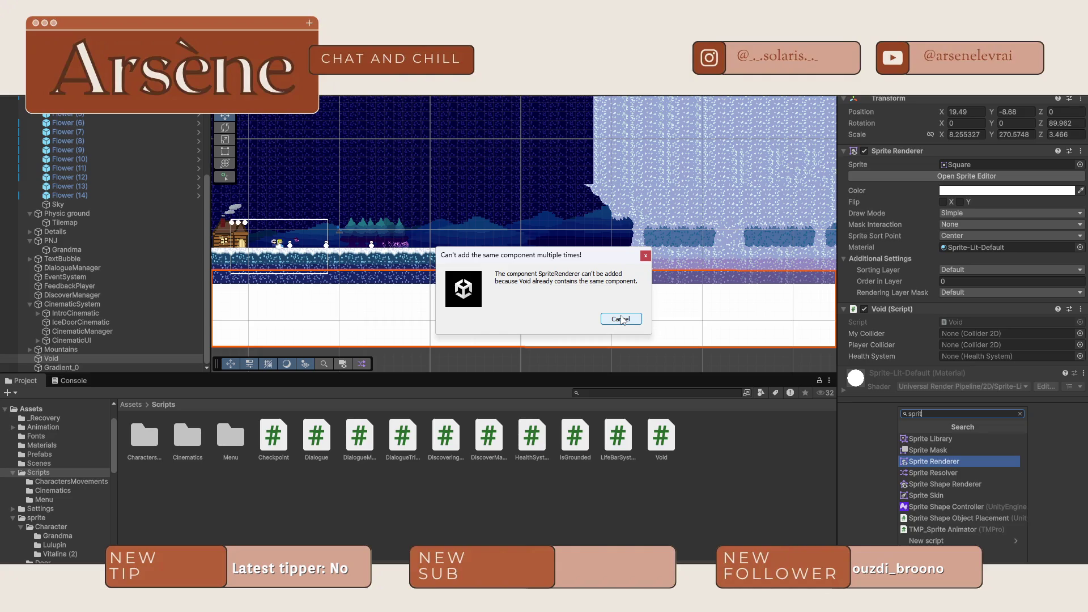
{"action": "left_click", "coordinate": [622, 319]}
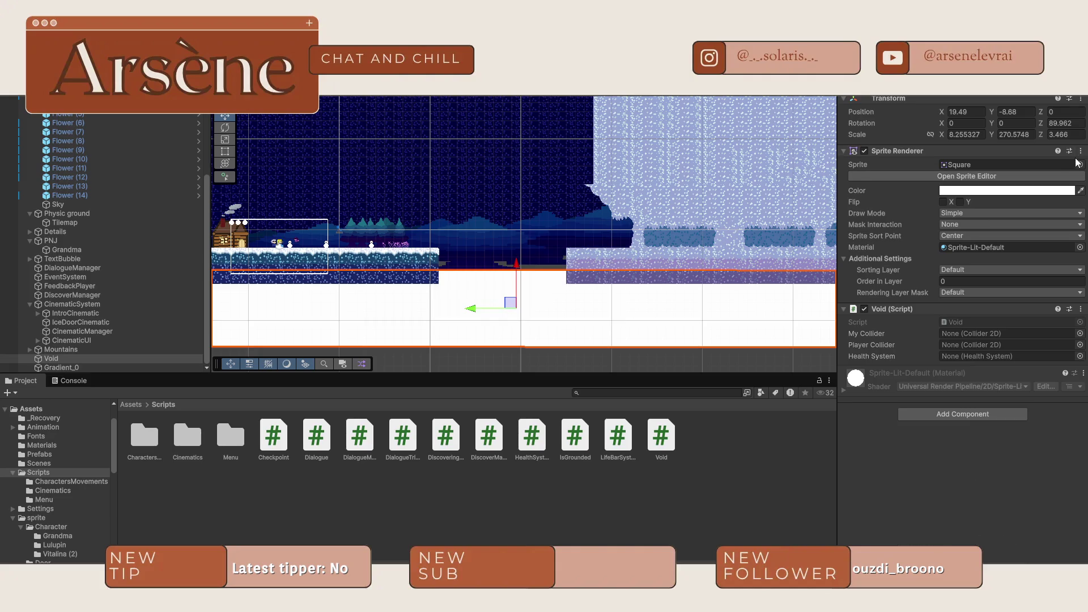
- Choose Gradient_0 in the Sprite picker for Void's Sprite Renderer, searching 'grad'
{"action": "left_click", "coordinate": [1079, 164]}
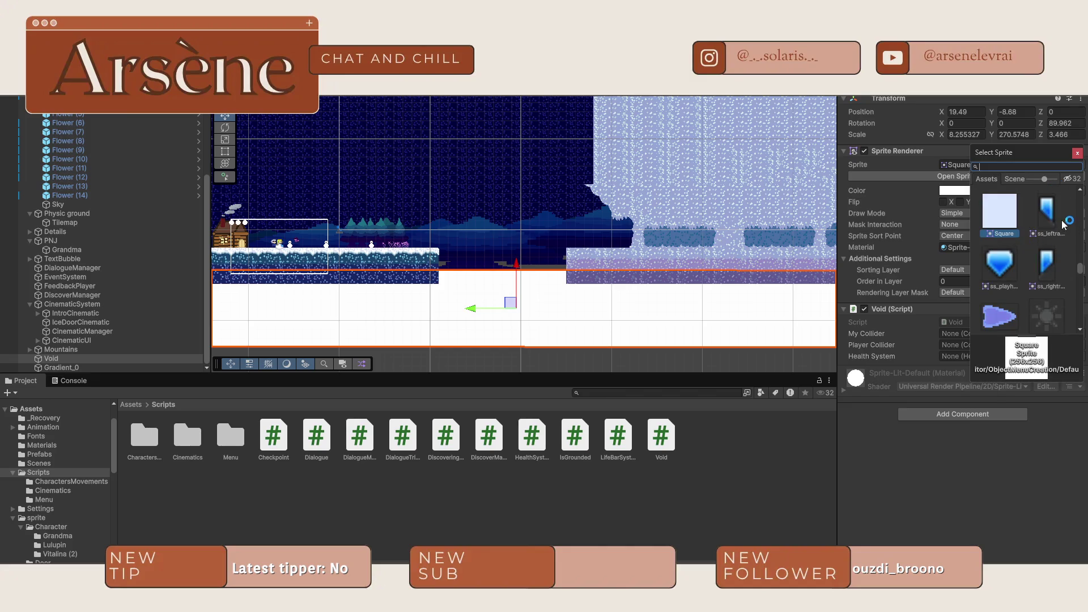
{"action": "scroll", "coordinate": [1007, 253], "scroll_direction": "down", "scroll_amount": 5}
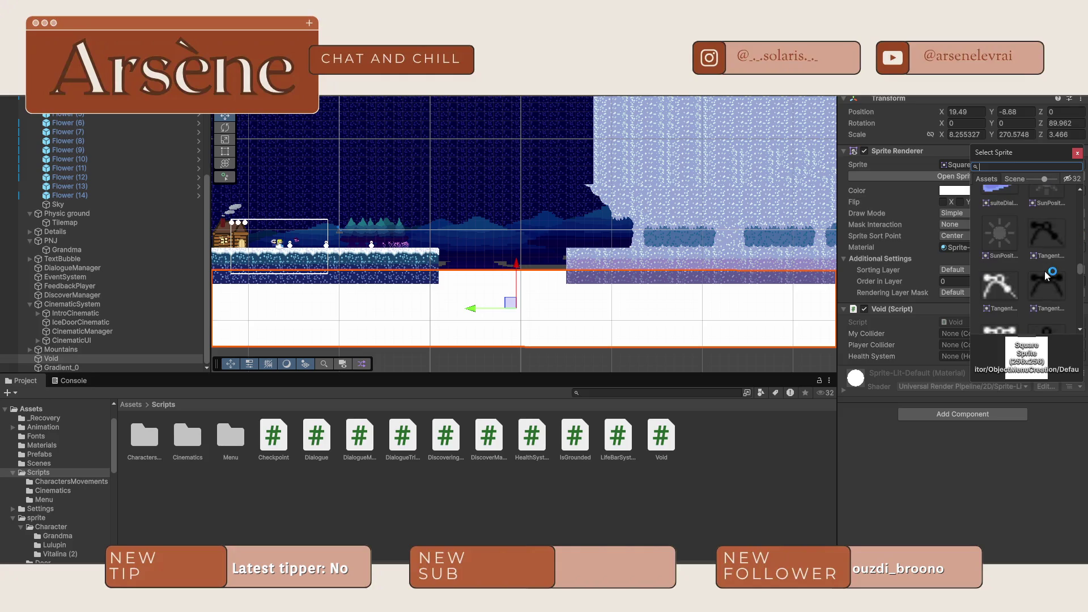
{"action": "scroll", "coordinate": [1046, 271], "scroll_direction": "down", "scroll_amount": 2}
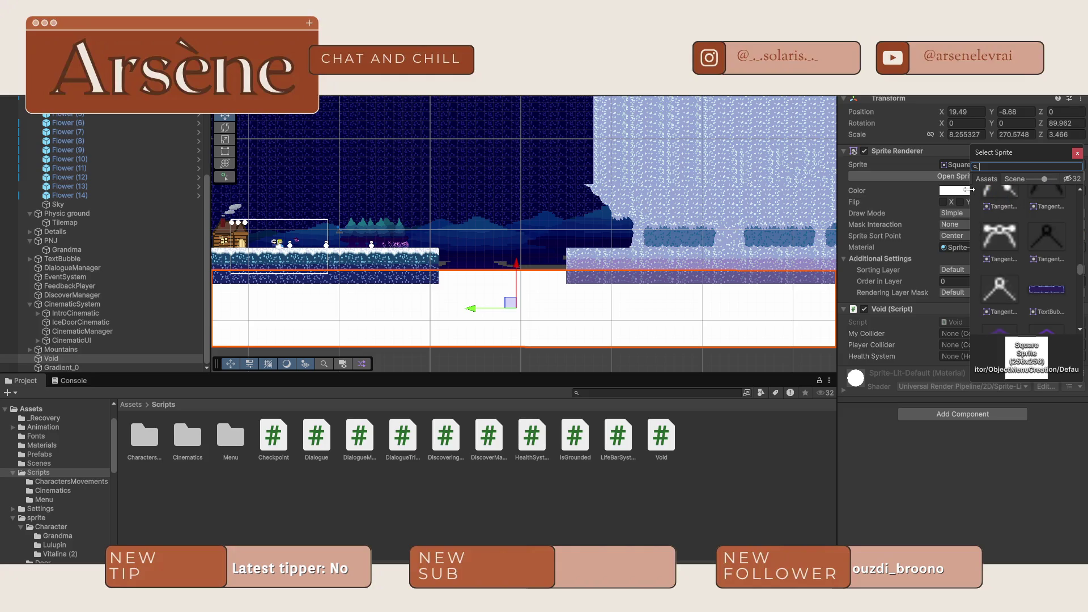
{"action": "mouse_move", "coordinate": [972, 190]}
{"action": "left_mouse_down"}
{"action": "mouse_move", "coordinate": [575, 203]}
{"action": "mouse_move", "coordinate": [585, 203]}
{"action": "left_mouse_up"}
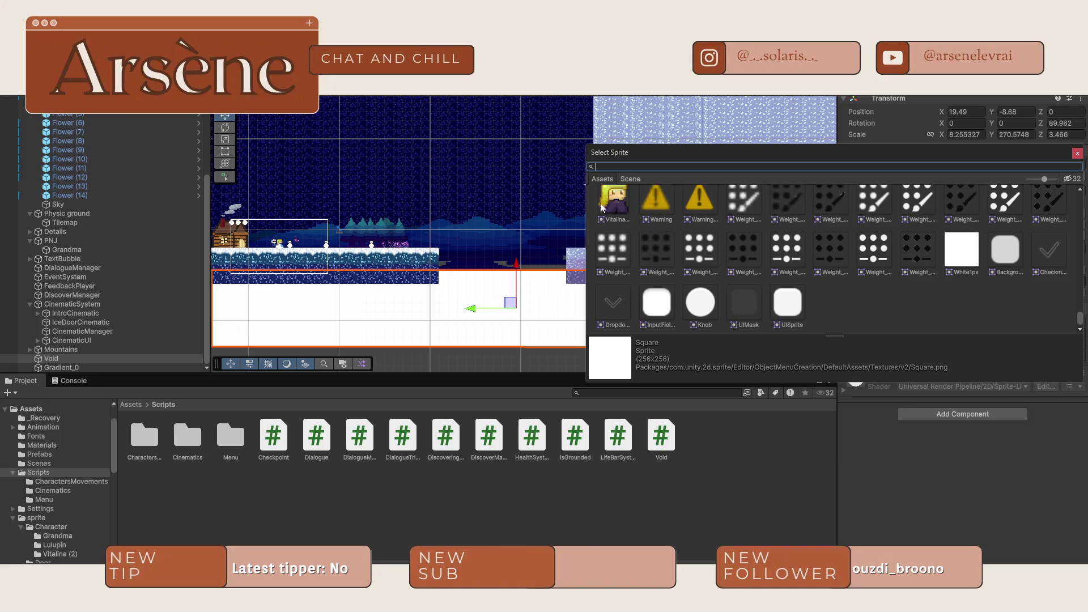
{"action": "scroll", "coordinate": [855, 278], "scroll_direction": "up", "scroll_amount": 5}
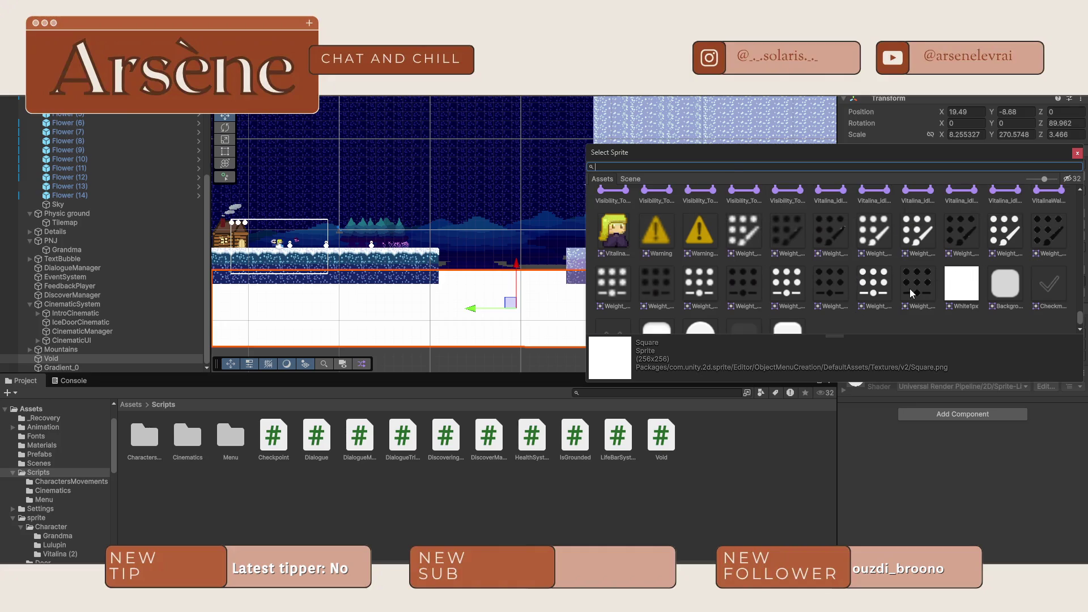
{"action": "scroll", "coordinate": [910, 288], "scroll_direction": "down", "scroll_amount": 2}
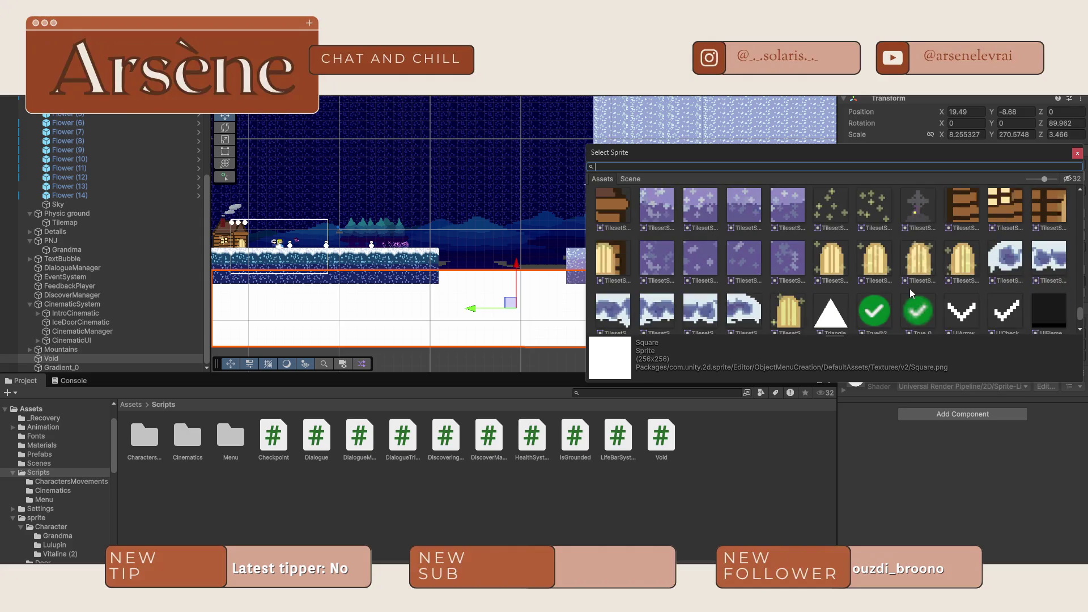
{"action": "scroll", "coordinate": [910, 288], "scroll_direction": "up", "scroll_amount": 5}
{"action": "scroll", "coordinate": [917, 291], "scroll_direction": "up", "scroll_amount": 5}
{"action": "scroll", "coordinate": [917, 291], "scroll_direction": "up", "scroll_amount": 5}
{"action": "scroll", "coordinate": [914, 289], "scroll_direction": "up", "scroll_amount": 5}
{"action": "scroll", "coordinate": [917, 292], "scroll_direction": "up", "scroll_amount": 5}
{"action": "scroll", "coordinate": [914, 287], "scroll_direction": "up", "scroll_amount": 5}
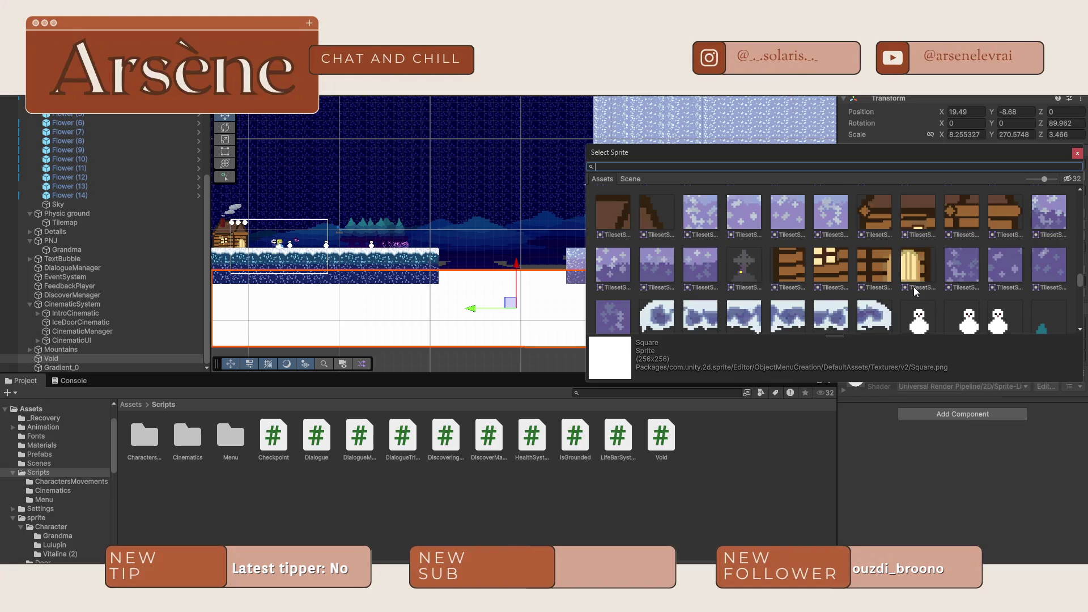
{"action": "scroll", "coordinate": [914, 287], "scroll_direction": "up", "scroll_amount": 5}
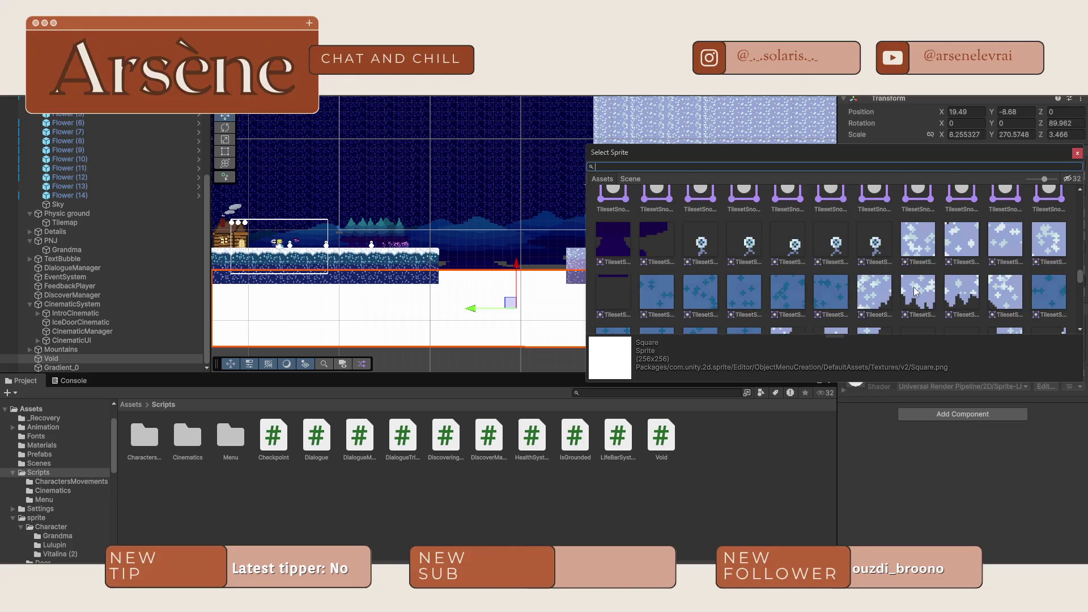
{"action": "scroll", "coordinate": [914, 291], "scroll_direction": "up", "scroll_amount": 5}
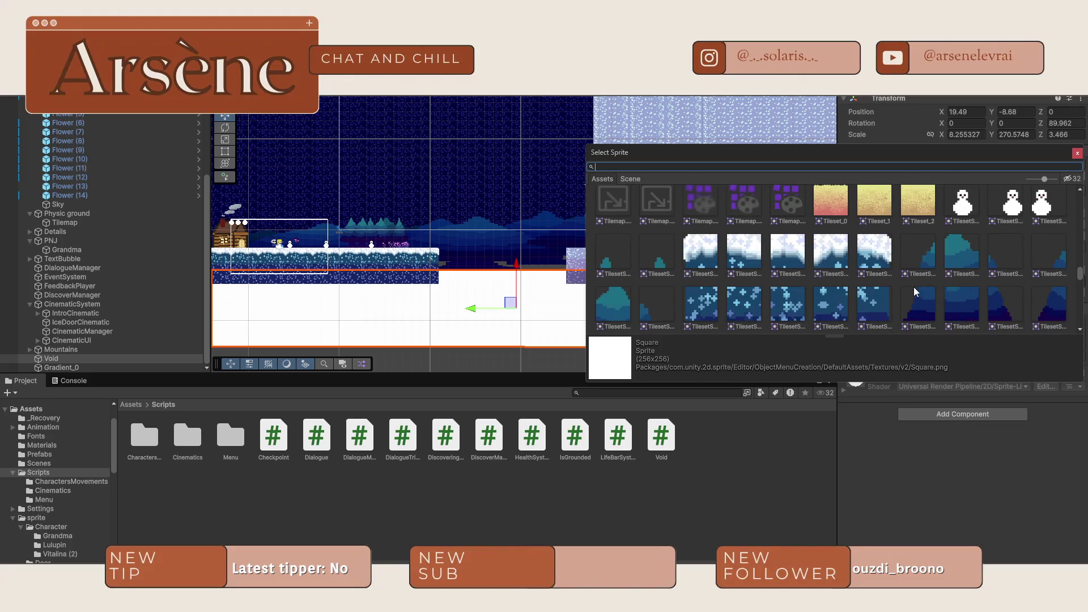
{"action": "scroll", "coordinate": [914, 290], "scroll_direction": "up", "scroll_amount": 1}
{"action": "scroll", "coordinate": [891, 276], "scroll_direction": "up", "scroll_amount": 5}
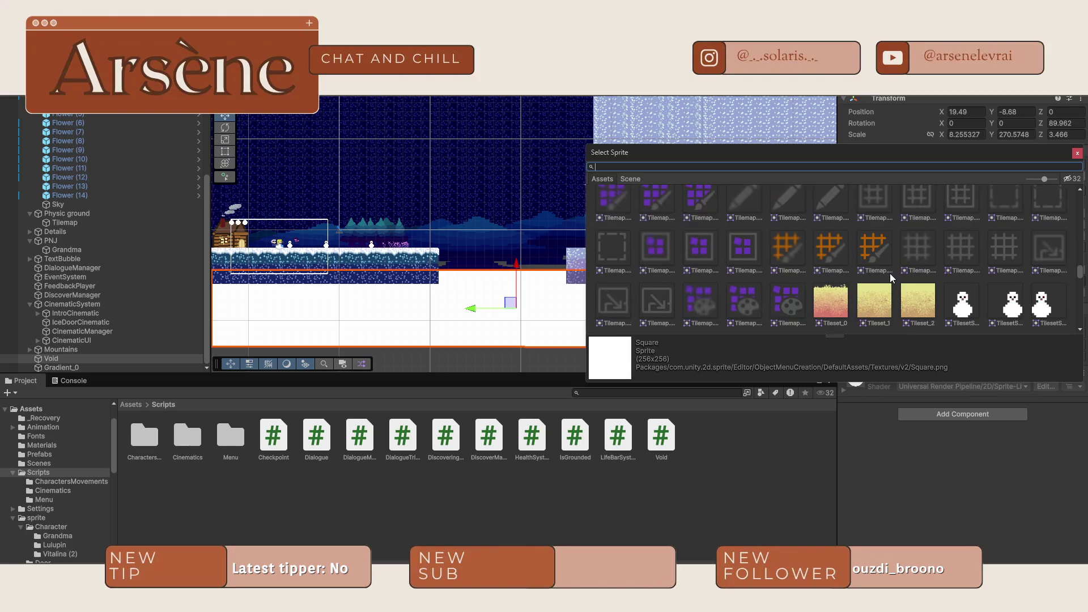
{"action": "scroll", "coordinate": [891, 273], "scroll_direction": "up", "scroll_amount": 10}
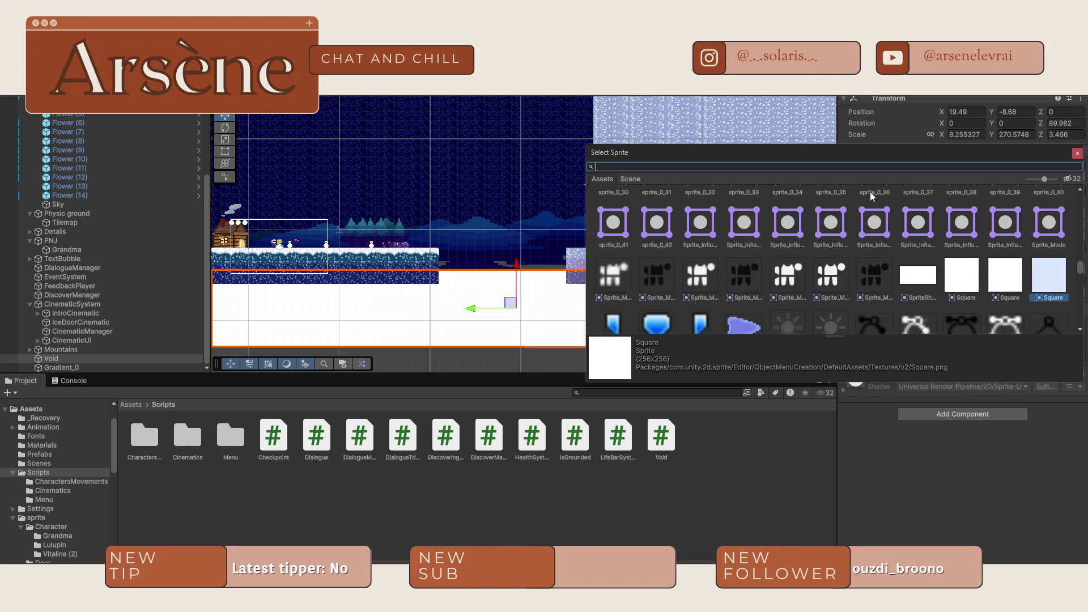
{"action": "type", "text": "gr"}
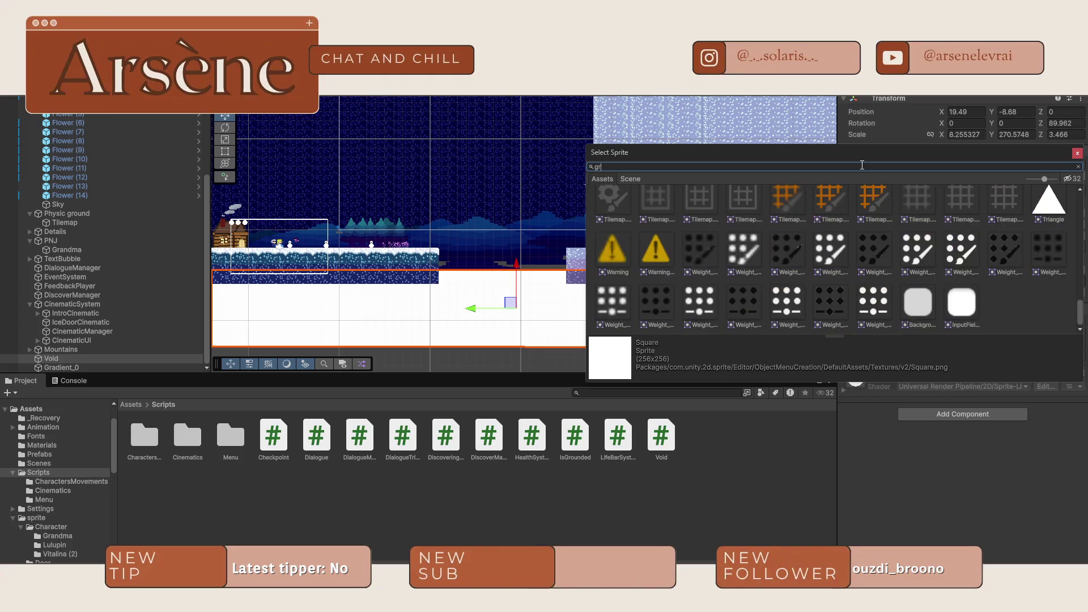
{"action": "type", "text": "ad"}
{"action": "double_click", "coordinate": [669, 214]}
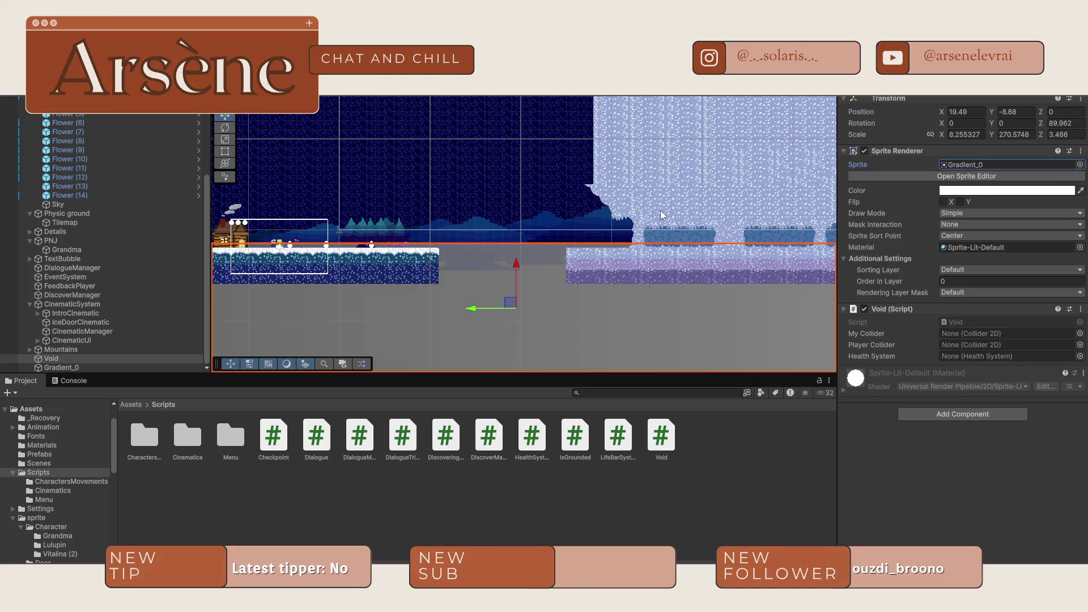
- Set Void's Order in Layer to 1, nudge it upward and narrow it horizontally
{"action": "key", "text": "f"}
{"action": "left_click", "coordinate": [978, 282]}
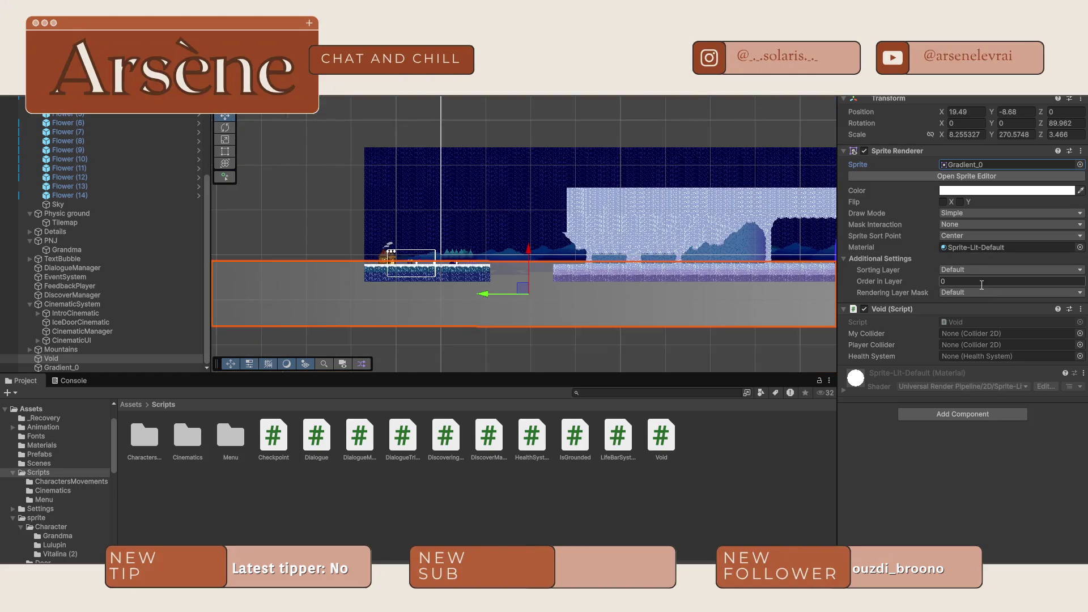
{"action": "type", "text": "1"}
{"action": "mouse_move", "coordinate": [537, 282]}
{"action": "left_mouse_down"}
{"action": "mouse_move", "coordinate": [535, 226]}
{"action": "mouse_move", "coordinate": [519, 280]}
{"action": "left_mouse_up"}
{"action": "key", "text": "r"}
{"action": "scroll", "coordinate": [423, 342], "scroll_direction": "up", "scroll_amount": 2}
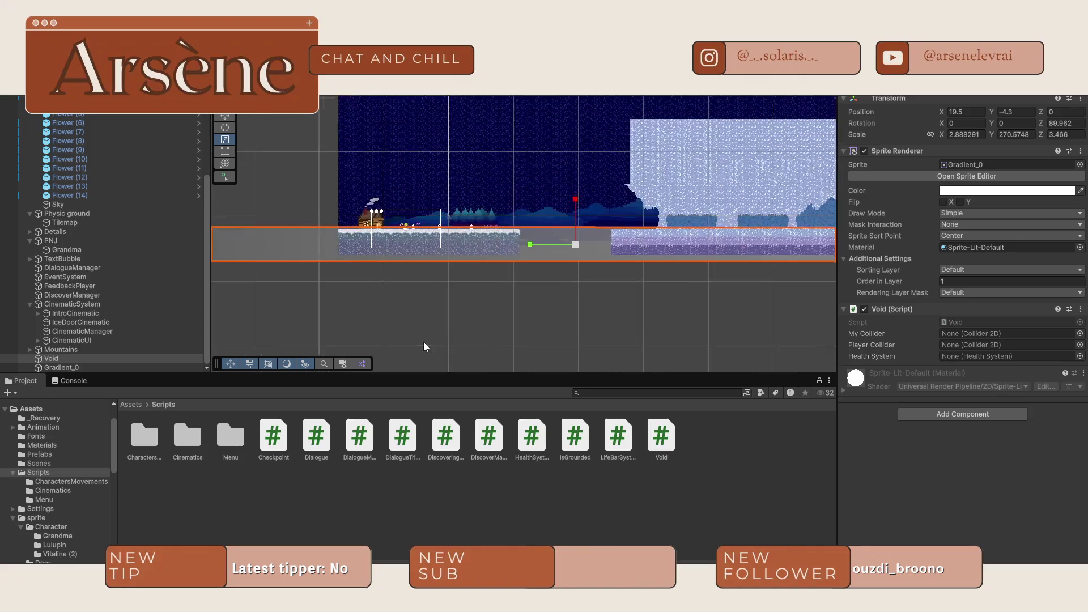
{"action": "scroll", "coordinate": [560, 244], "scroll_direction": "up", "scroll_amount": 3}
{"action": "left_click_drag", "start_coordinate": [561, 216], "coordinate": [559, 227]}
- Tint Void blue and lower it beneath the platforms to Y -8.16
{"action": "left_click", "coordinate": [943, 191]}
{"action": "left_click_drag", "start_coordinate": [978, 320], "coordinate": [984, 331]}
{"action": "mouse_move", "coordinate": [1015, 286]}
{"action": "left_mouse_down"}
{"action": "mouse_move", "coordinate": [1019, 244]}
{"action": "mouse_move", "coordinate": [1040, 240]}
{"action": "left_mouse_up"}
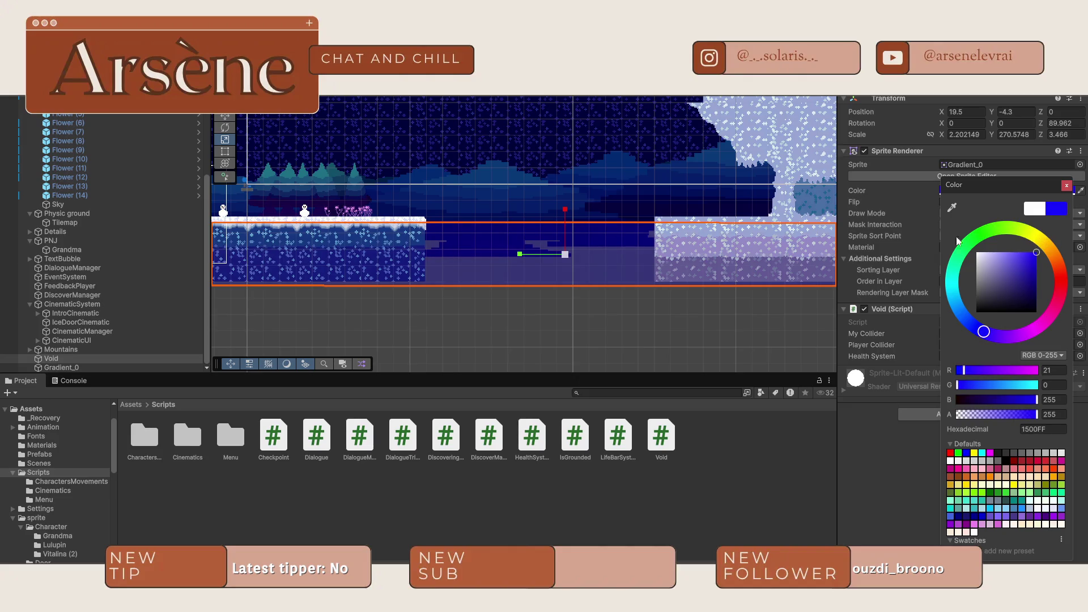
{"action": "left_click_drag", "start_coordinate": [566, 241], "coordinate": [561, 301]}
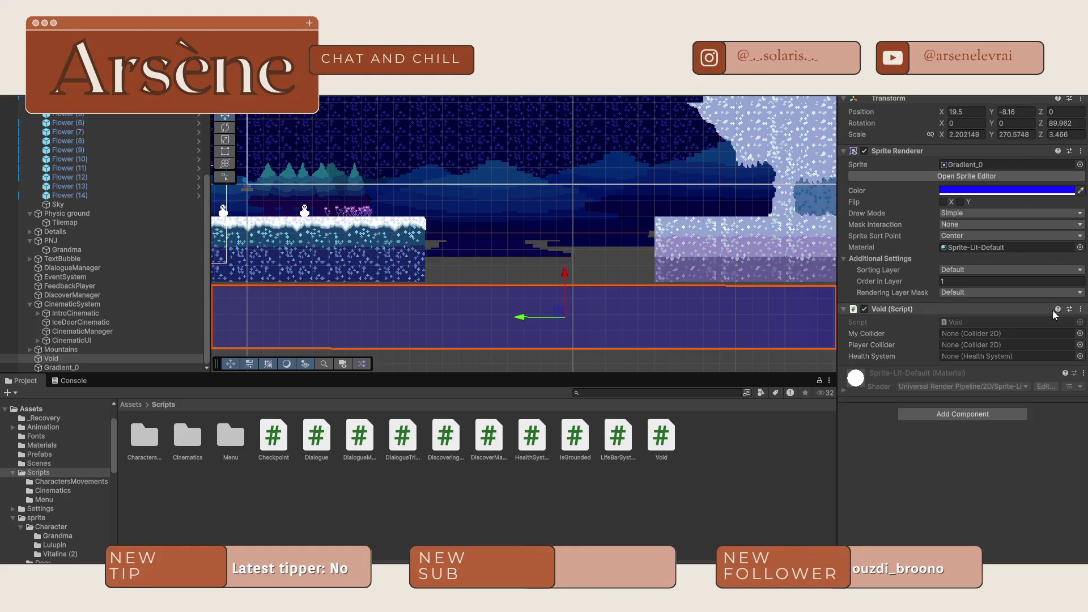
{"action": "left_click", "coordinate": [965, 414]}
- Add a Box Collider 2D to Void, set it as My Collider and Player as Player Collider
{"action": "type", "text": "collid"}
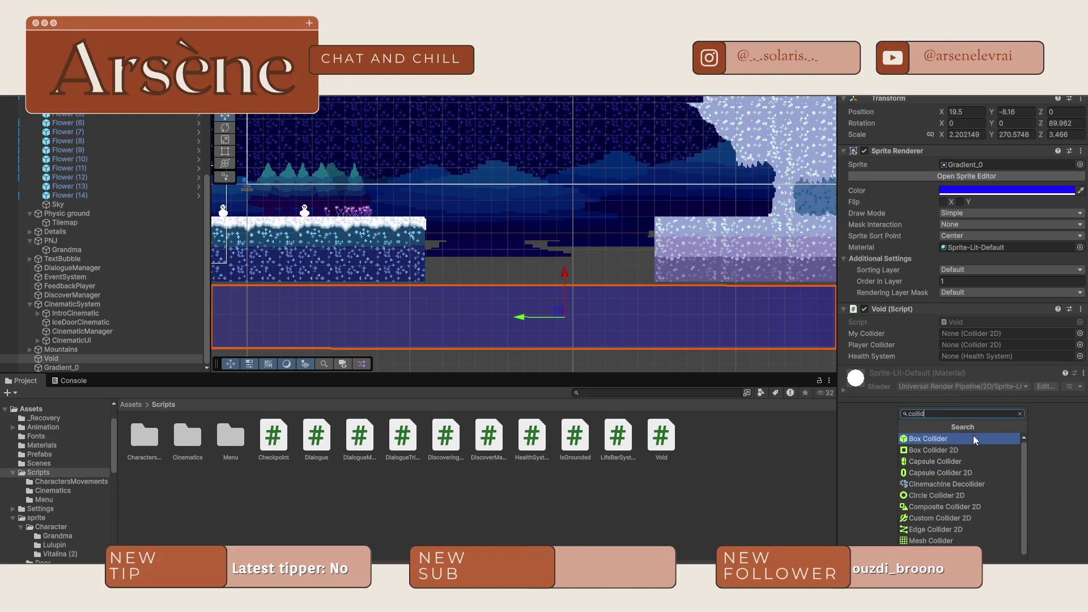
{"action": "left_click", "coordinate": [975, 449]}
{"action": "left_click_drag", "start_coordinate": [880, 372], "coordinate": [980, 334]}
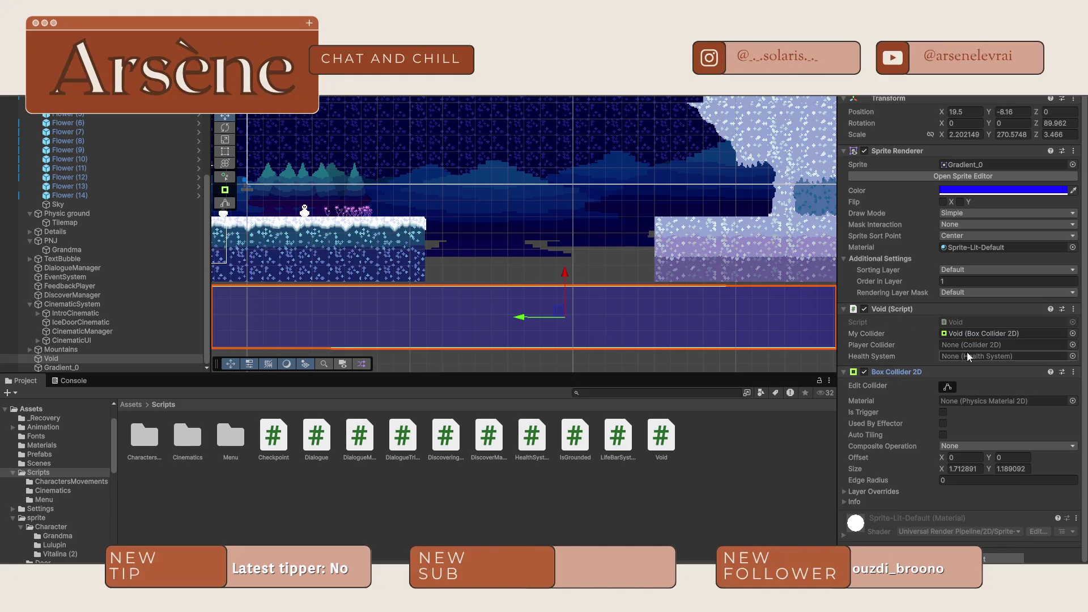
{"action": "left_click", "coordinate": [1072, 345]}
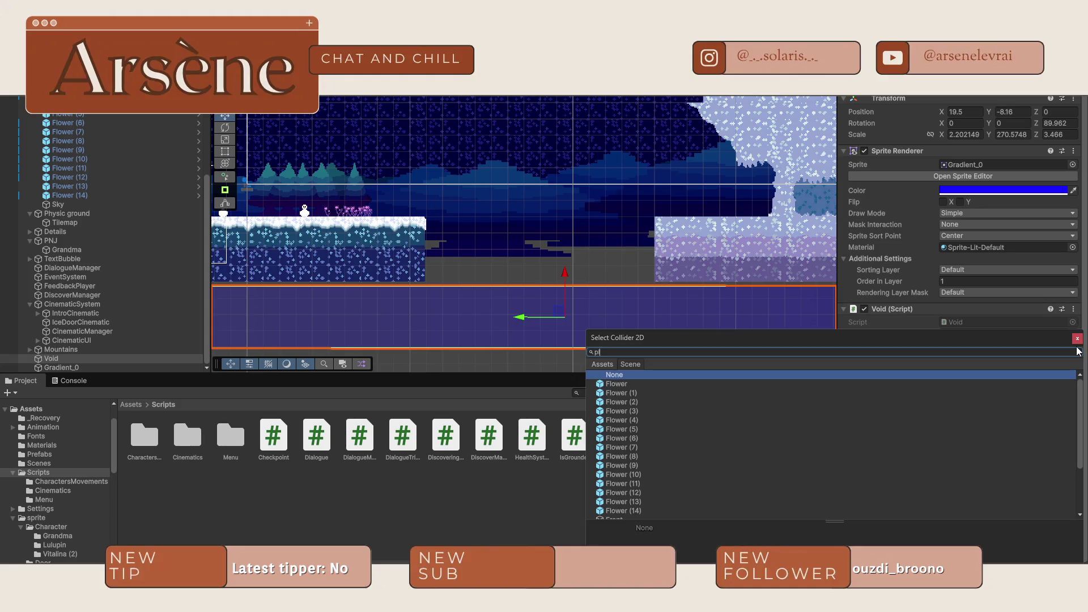
{"action": "type", "text": "ay"}
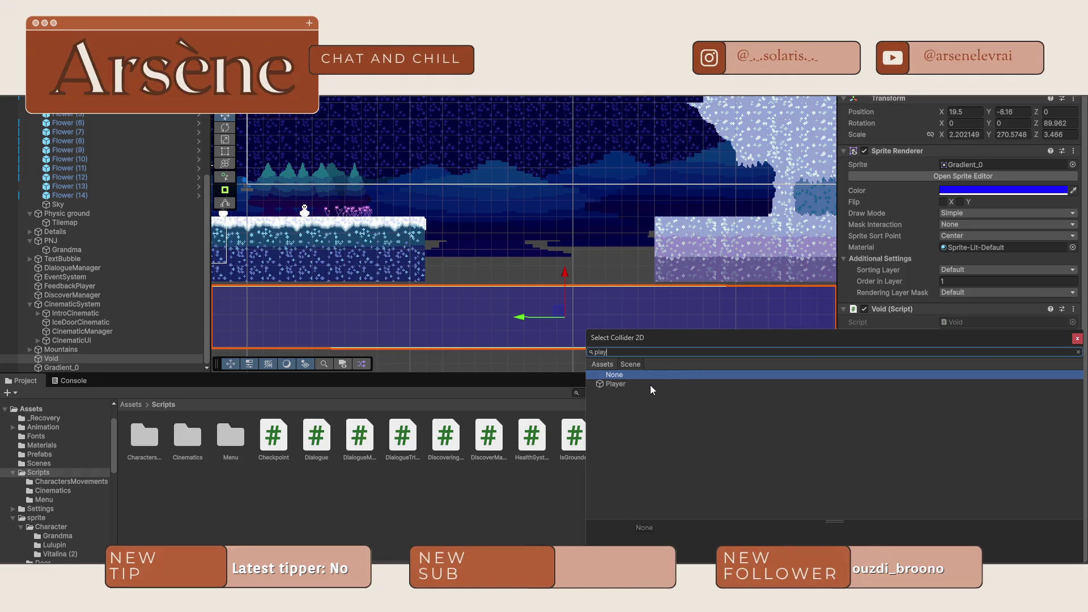
{"action": "double_click", "coordinate": [650, 385]}
- Open the Health System picker and close it without assigning anything
{"action": "left_click", "coordinate": [1058, 348]}
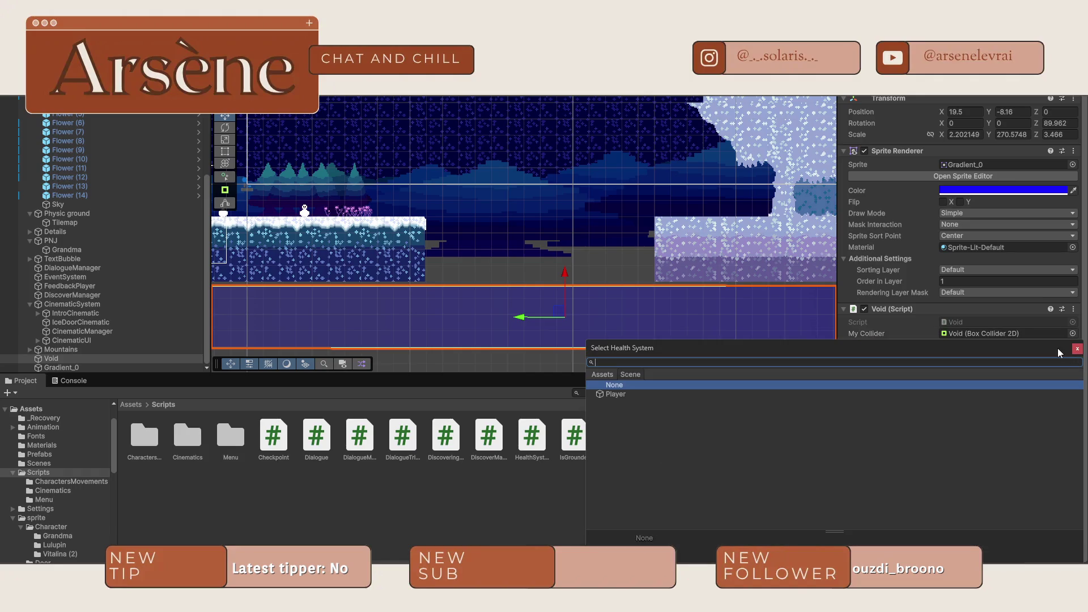
{"action": "type", "text": "hea"}
{"action": "key", "text": "BackSpace"}
{"action": "key", "text": "BackSpace"}
{"action": "key", "text": "BackSpace"}
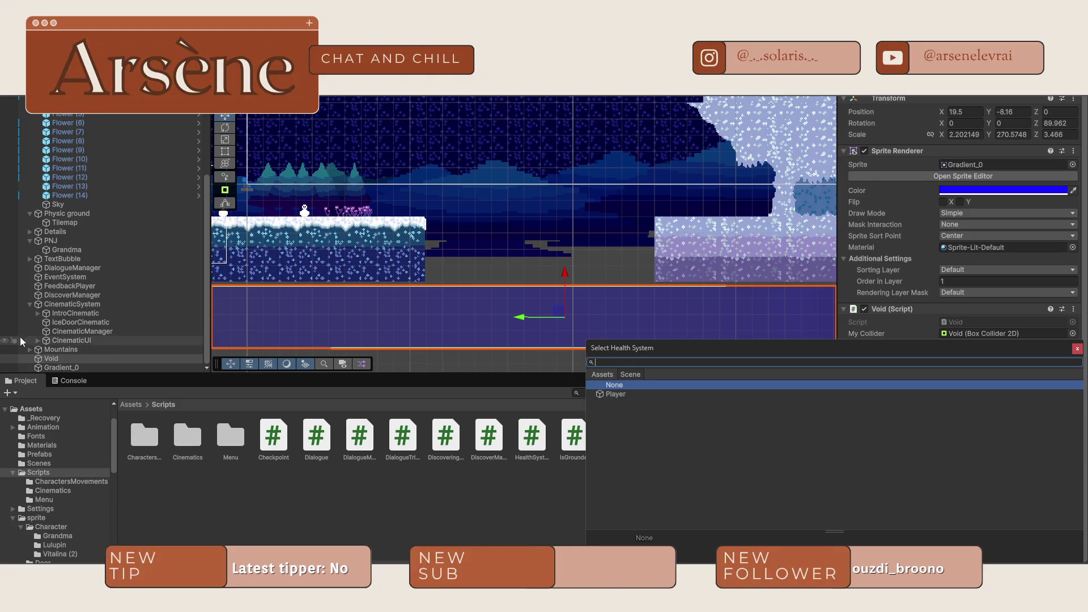
{"action": "left_click", "coordinate": [80, 357]}
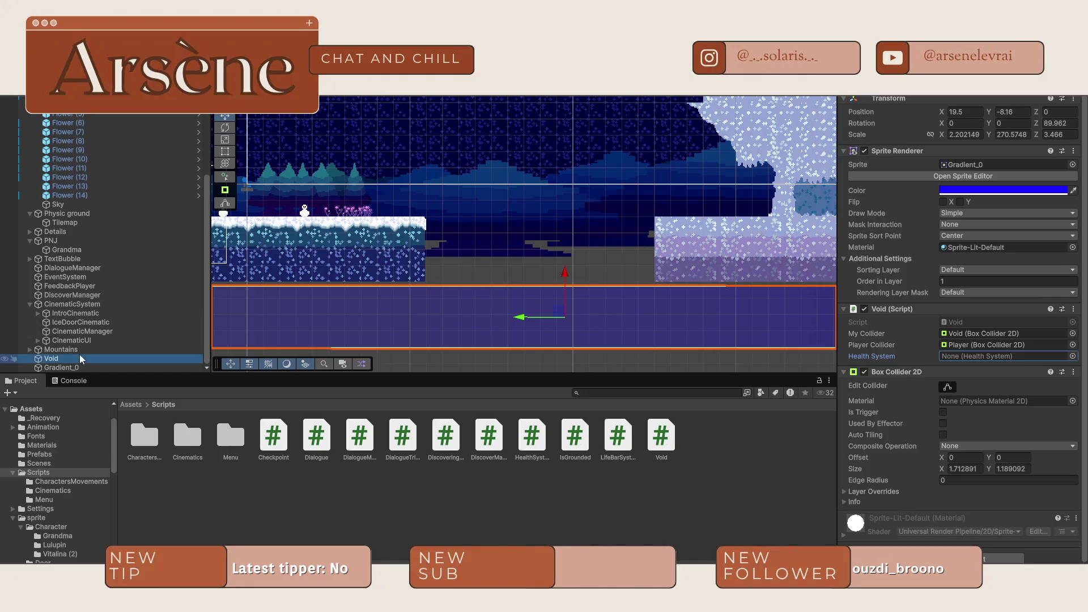
- Collapse the Decoration, Physic ground and Details groups in the Hierarchy
{"action": "scroll", "coordinate": [55, 162], "scroll_direction": "up", "scroll_amount": 6}
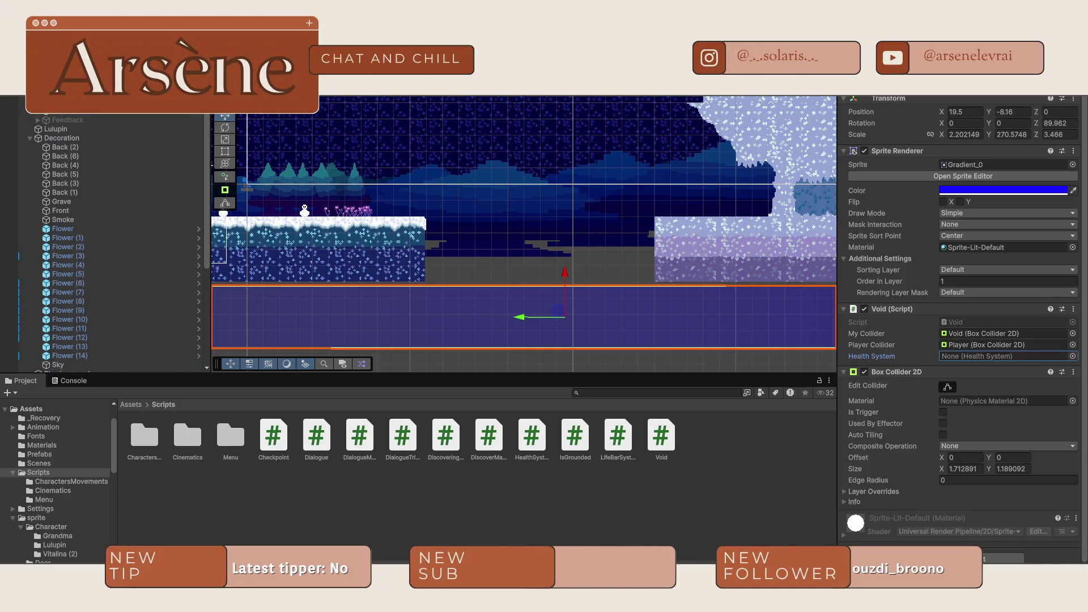
{"action": "scroll", "coordinate": [31, 116], "scroll_direction": "down", "scroll_amount": 1}
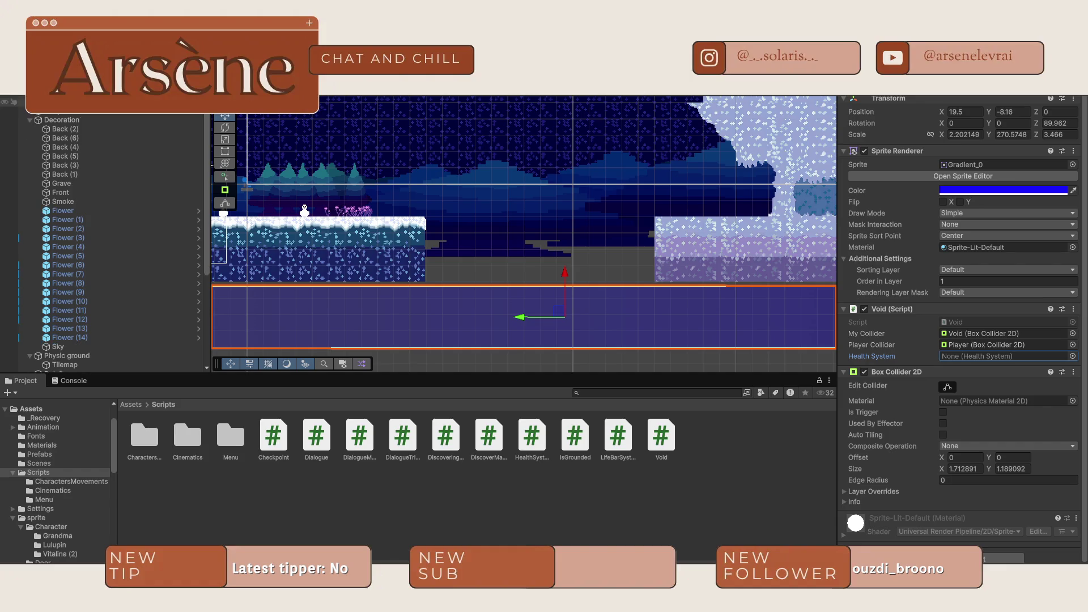
{"action": "left_click", "coordinate": [31, 120]}
{"action": "left_click", "coordinate": [29, 128]}
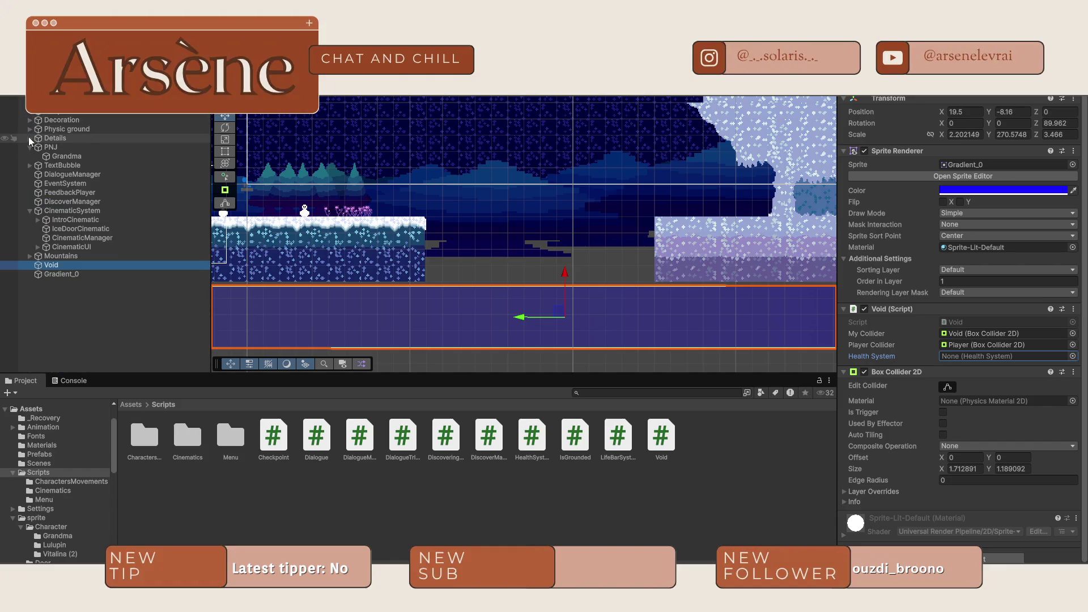
{"action": "left_click", "coordinate": [29, 138]}
{"action": "left_click", "coordinate": [29, 139]}
- Create an empty object named HealthManager and attach the HealthSystem script to it
{"action": "left_click", "coordinate": [30, 147]}
{"action": "left_click", "coordinate": [29, 201]}
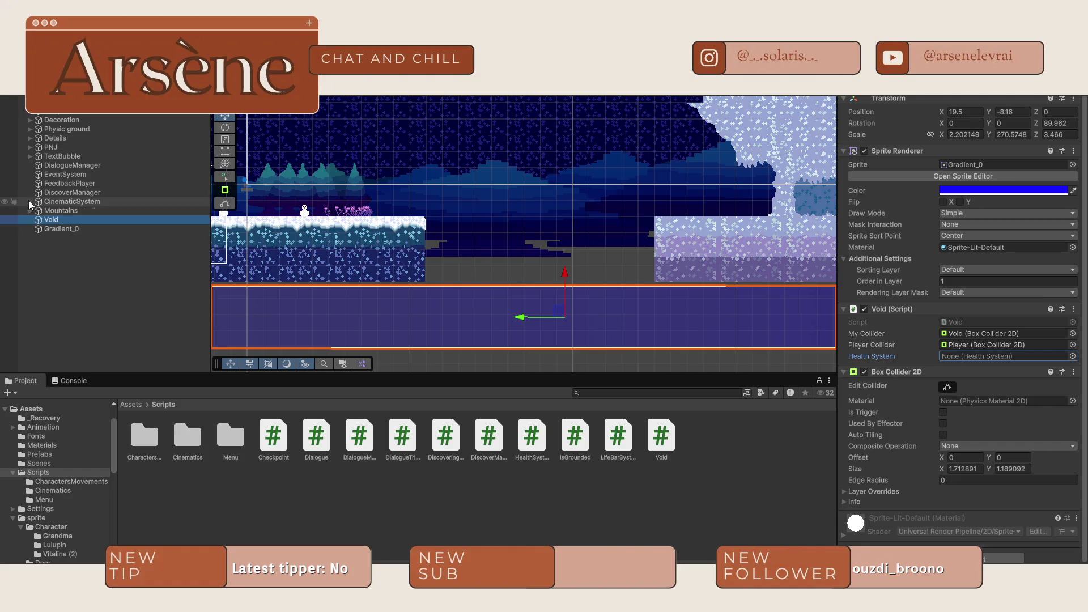
{"action": "right_click", "coordinate": [45, 261]}
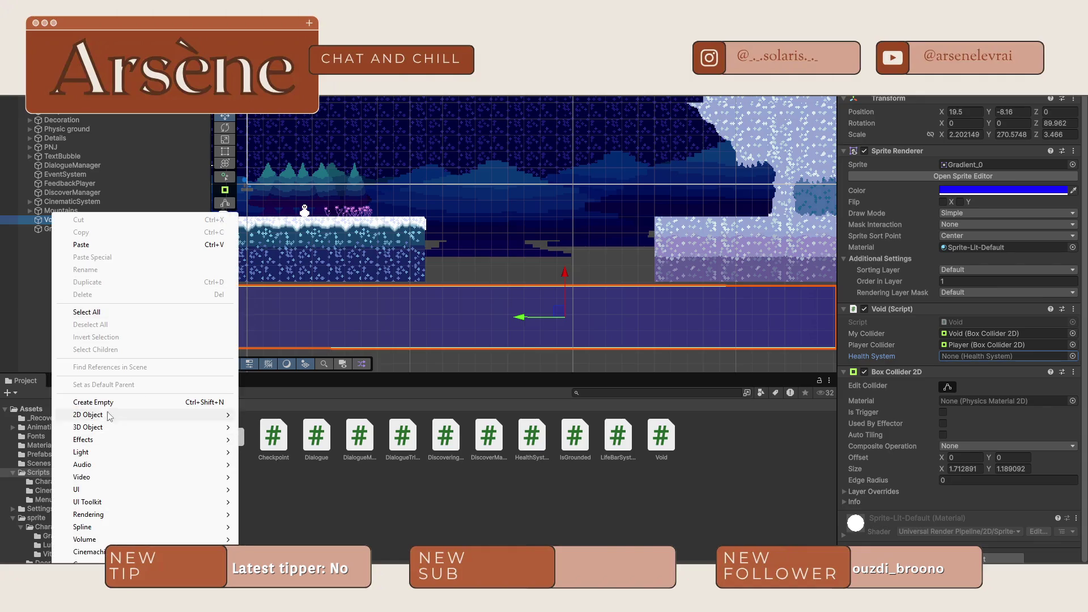
{"action": "left_click", "coordinate": [103, 403]}
{"action": "type", "text": "HealthManager"}
{"action": "key", "text": "Return"}
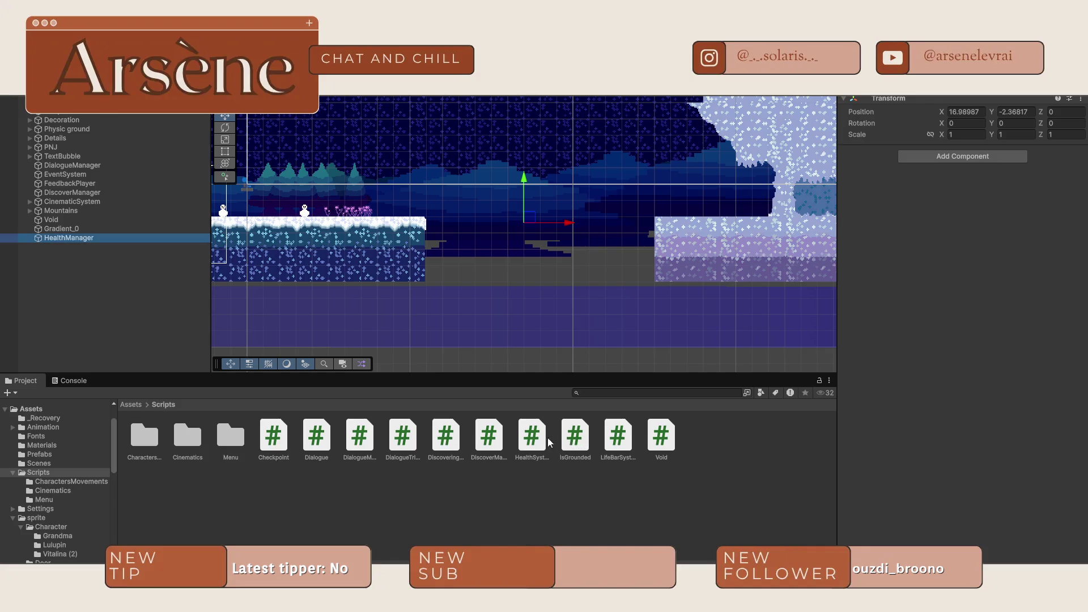
{"action": "left_click_drag", "start_coordinate": [538, 441], "coordinate": [111, 239]}
- Assign HealthManager as Void's Health System reference
{"action": "left_click", "coordinate": [569, 321]}
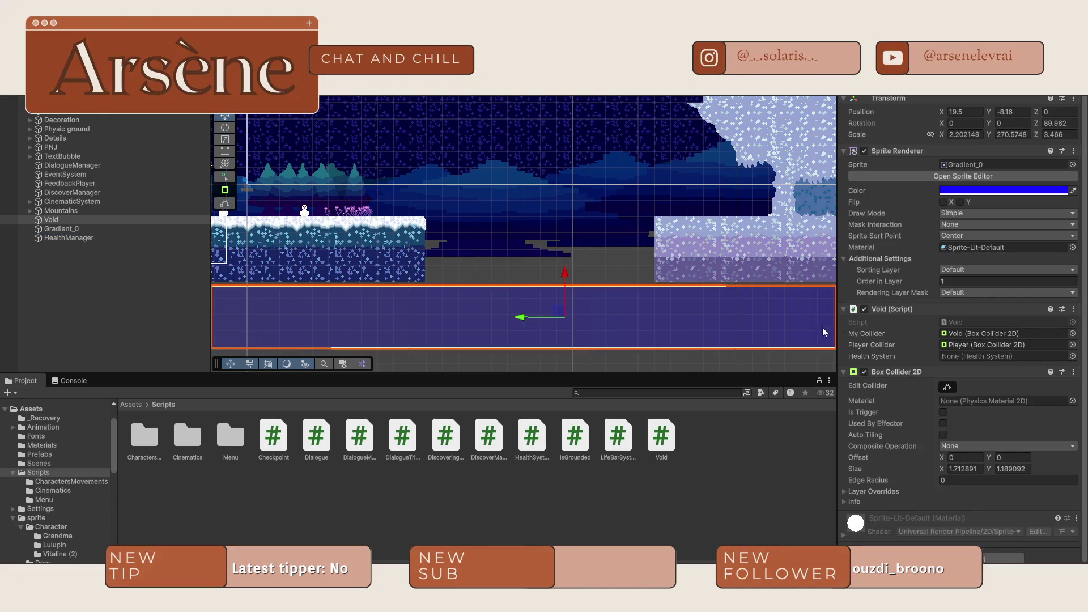
{"action": "left_click", "coordinate": [1073, 356]}
{"action": "double_click", "coordinate": [621, 396]}
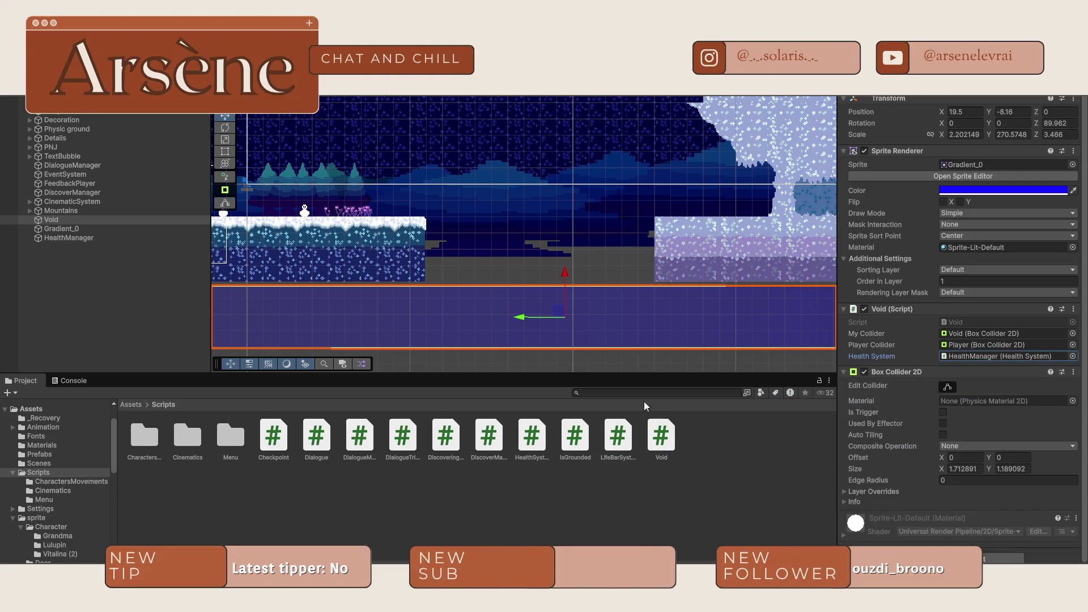
- Switch Void's Health System reference to Player and inspect the Player's components
{"action": "left_click", "coordinate": [1073, 356]}
{"action": "double_click", "coordinate": [624, 404]}
{"action": "double_click", "coordinate": [1009, 356]}
{"action": "scroll", "coordinate": [975, 334], "scroll_direction": "down", "scroll_amount": 10}
{"action": "scroll", "coordinate": [975, 335], "scroll_direction": "down", "scroll_amount": 10}
{"action": "scroll", "coordinate": [971, 341], "scroll_direction": "down", "scroll_amount": 10}
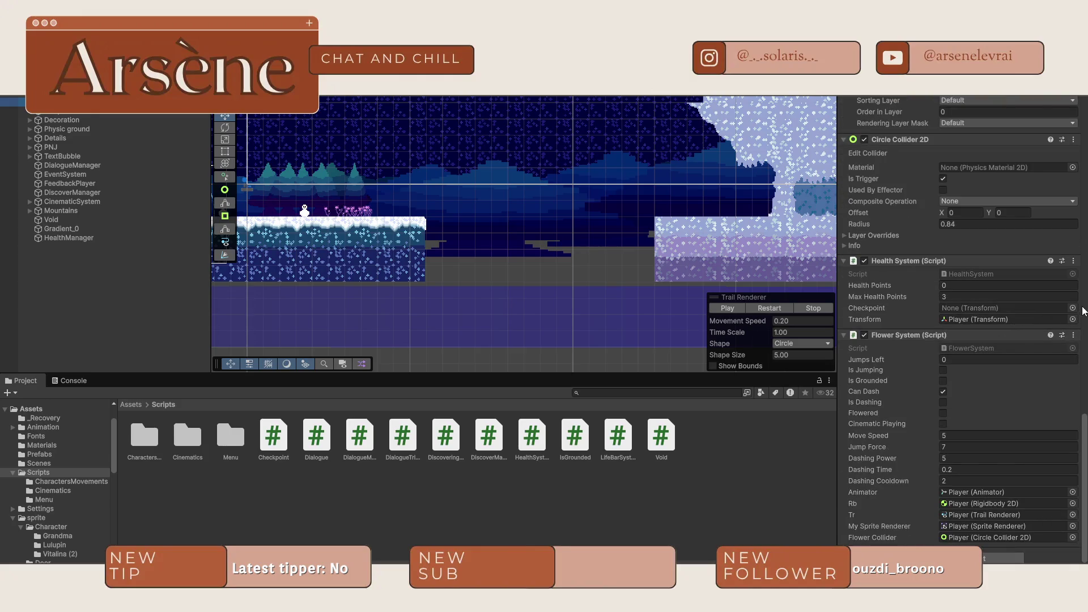
{"action": "scroll", "coordinate": [462, 187], "scroll_direction": "up", "scroll_amount": 3}
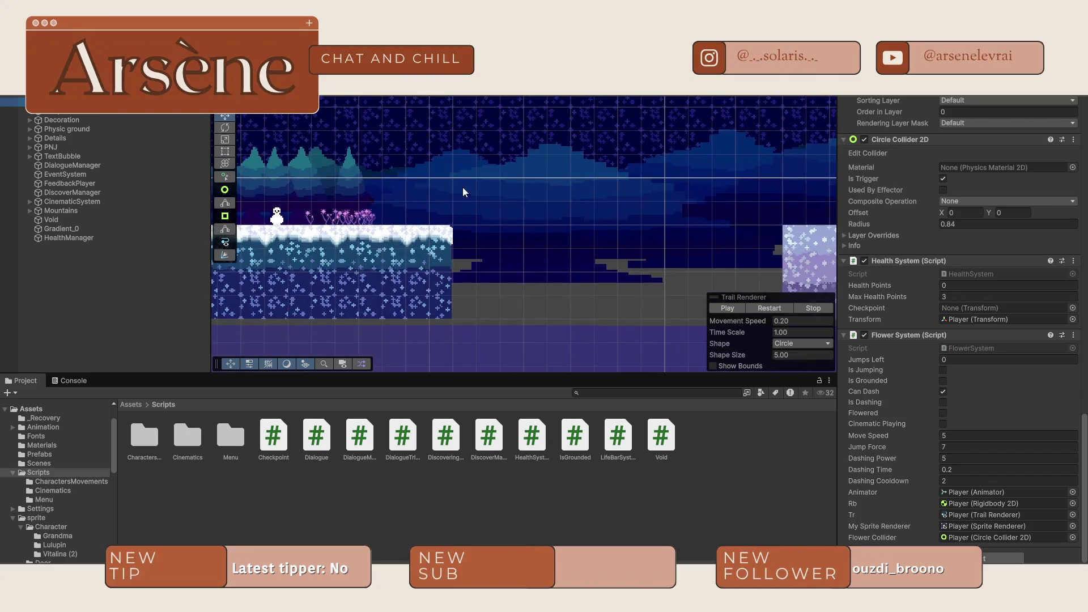
- Remove the Health System component from HealthManager and move it to X 10.05, Y -1.25
{"action": "left_click", "coordinate": [66, 238]}
{"action": "scroll", "coordinate": [535, 272], "scroll_direction": "down", "scroll_amount": 2}
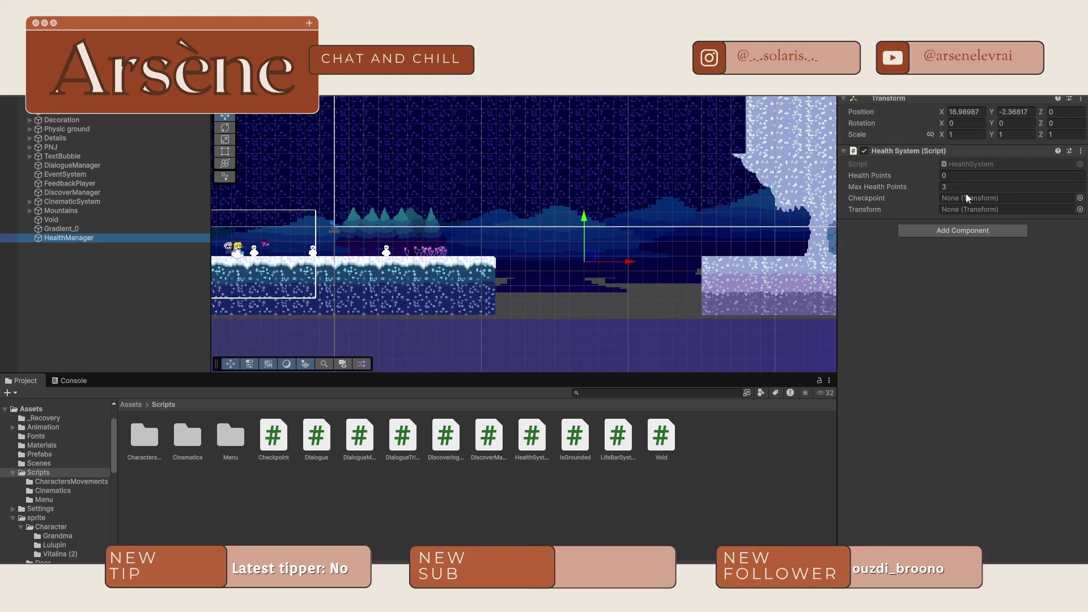
{"action": "left_click", "coordinate": [1081, 150]}
{"action": "left_click", "coordinate": [1008, 182]}
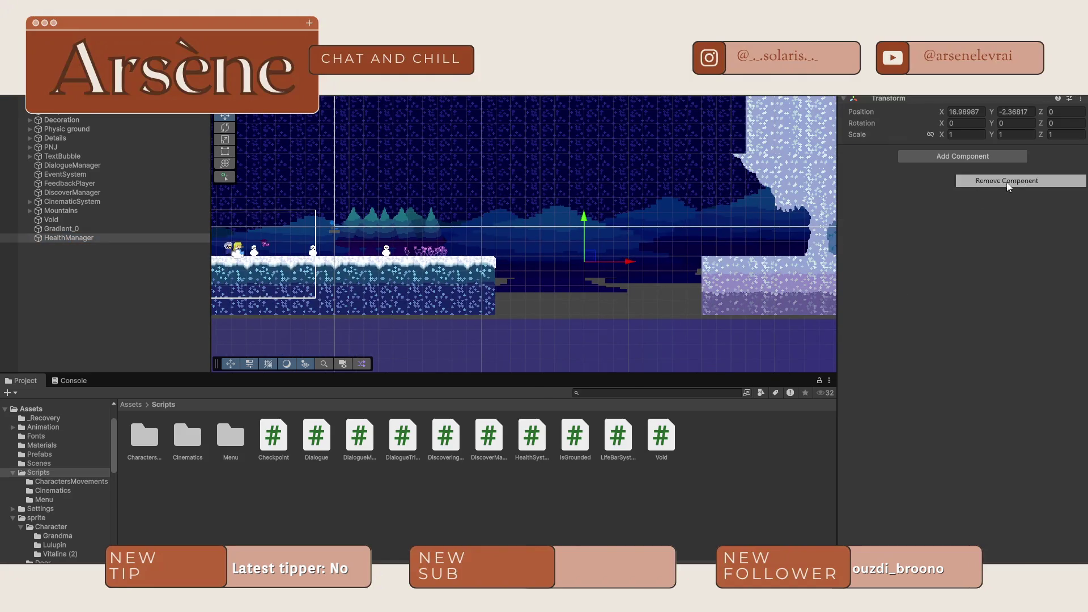
{"action": "mouse_move", "coordinate": [588, 267]}
{"action": "left_mouse_down"}
{"action": "mouse_move", "coordinate": [483, 252]}
{"action": "mouse_move", "coordinate": [485, 230]}
{"action": "left_mouse_up"}
{"action": "scroll", "coordinate": [482, 239], "scroll_direction": "up", "scroll_amount": 4}
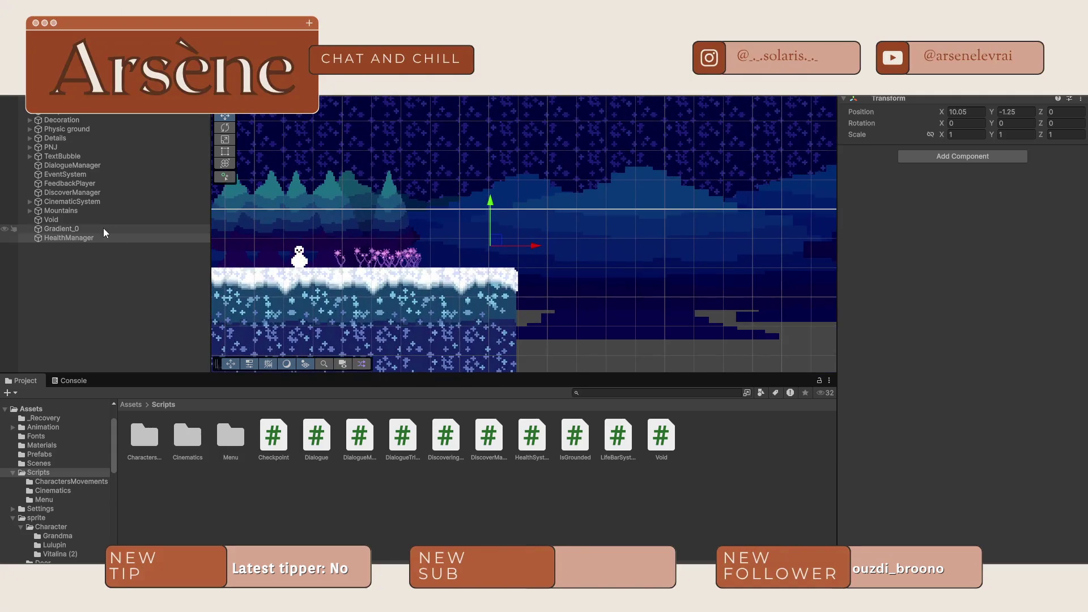
{"action": "double_click", "coordinate": [68, 237]}
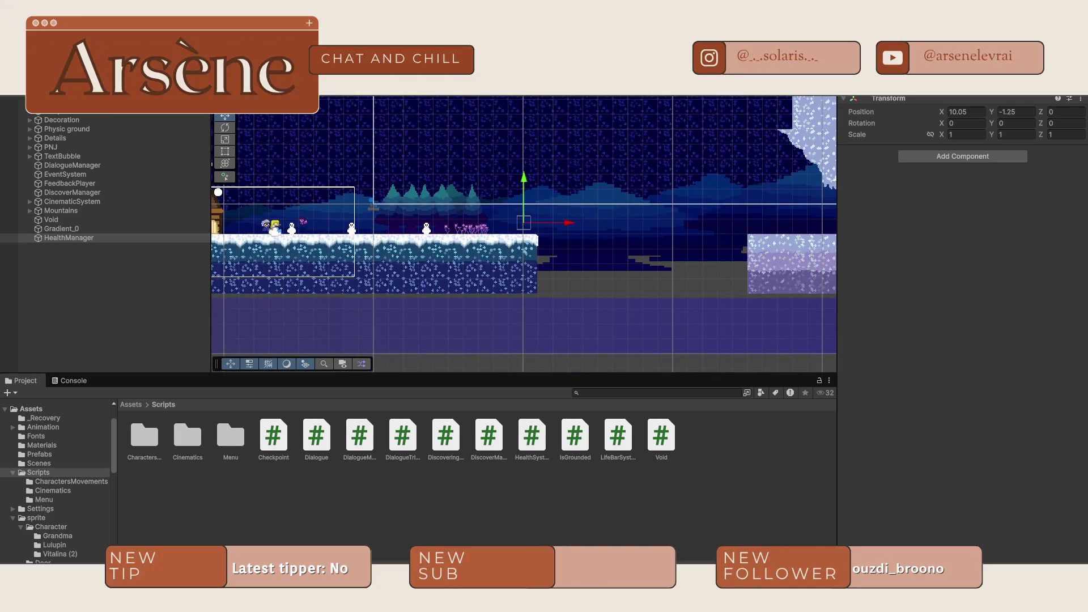
- Rename HealthManager to CheckPoint and nudge it to X 8.8, Y -1.33
{"action": "key", "text": "Return"}
{"action": "type", "text": "CheckPoint"}
{"action": "left_click_drag", "start_coordinate": [567, 228], "coordinate": [545, 227]}
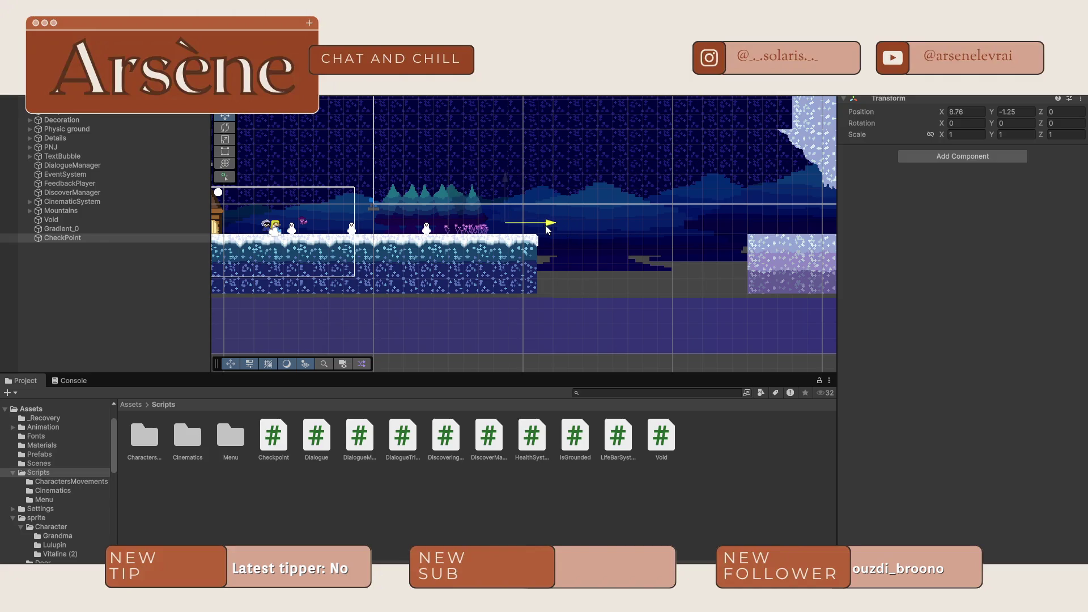
{"action": "scroll", "coordinate": [545, 224], "scroll_direction": "up", "scroll_amount": 3}
{"action": "left_click_drag", "start_coordinate": [471, 209], "coordinate": [472, 210]}
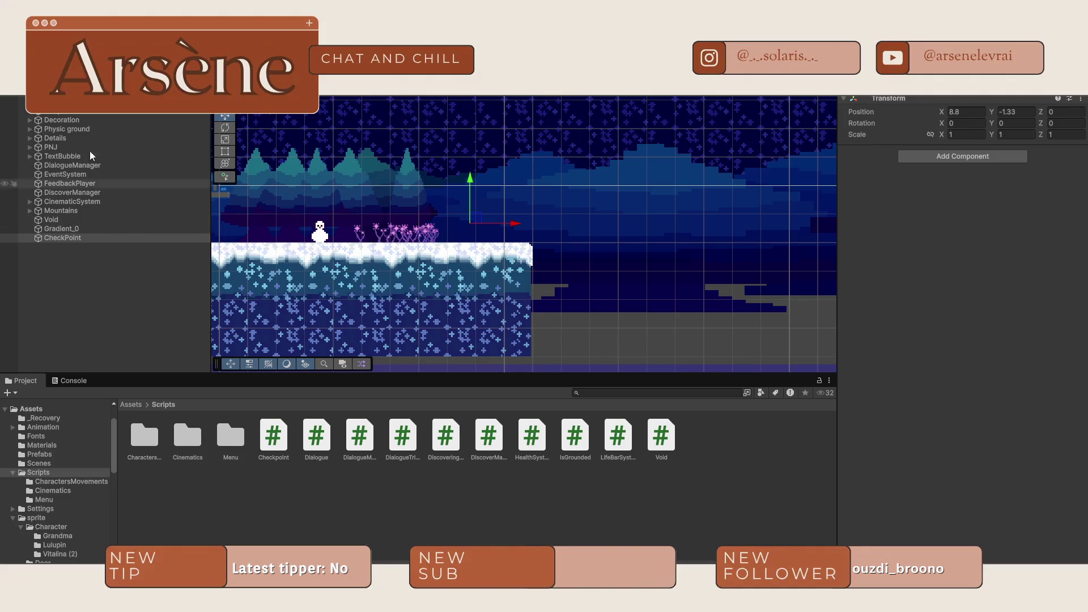
- Assign CheckPoint as the Player's Health System Checkpoint, then select the Void strip
{"action": "left_click", "coordinate": [72, 112]}
{"action": "scroll", "coordinate": [965, 299], "scroll_direction": "down", "scroll_amount": 5}
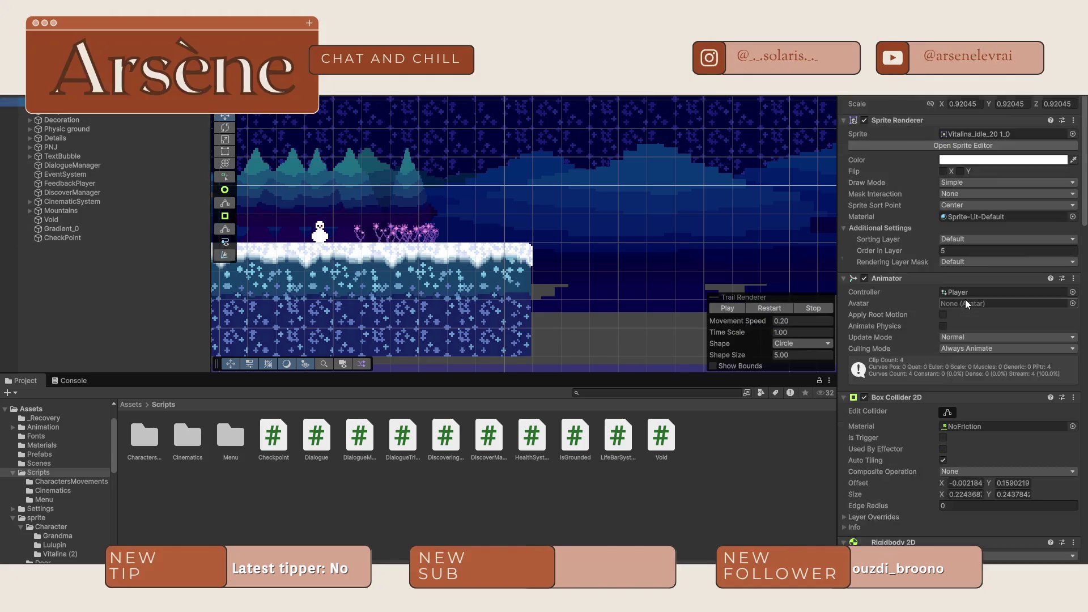
{"action": "scroll", "coordinate": [964, 306], "scroll_direction": "down", "scroll_amount": 7}
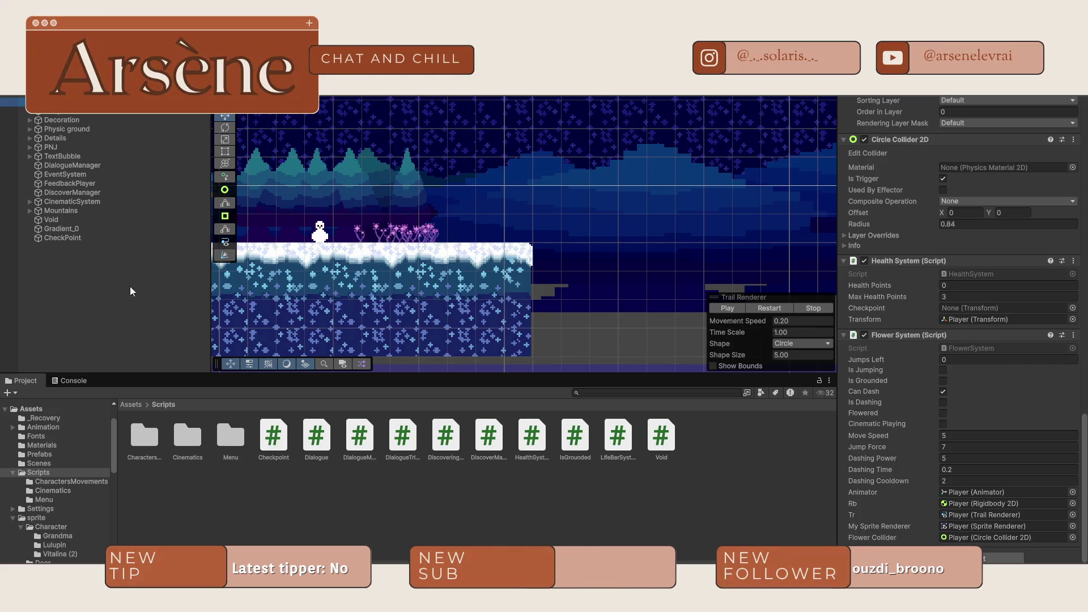
{"action": "mouse_move", "coordinate": [60, 233]}
{"action": "left_mouse_down"}
{"action": "mouse_move", "coordinate": [624, 329]}
{"action": "mouse_move", "coordinate": [1014, 311]}
{"action": "mouse_move", "coordinate": [1001, 311]}
{"action": "left_mouse_up"}
{"action": "scroll", "coordinate": [964, 380], "scroll_direction": "up", "scroll_amount": 9}
{"action": "scroll", "coordinate": [968, 375], "scroll_direction": "up", "scroll_amount": 15}
{"action": "scroll", "coordinate": [637, 306], "scroll_direction": "down", "scroll_amount": 5}
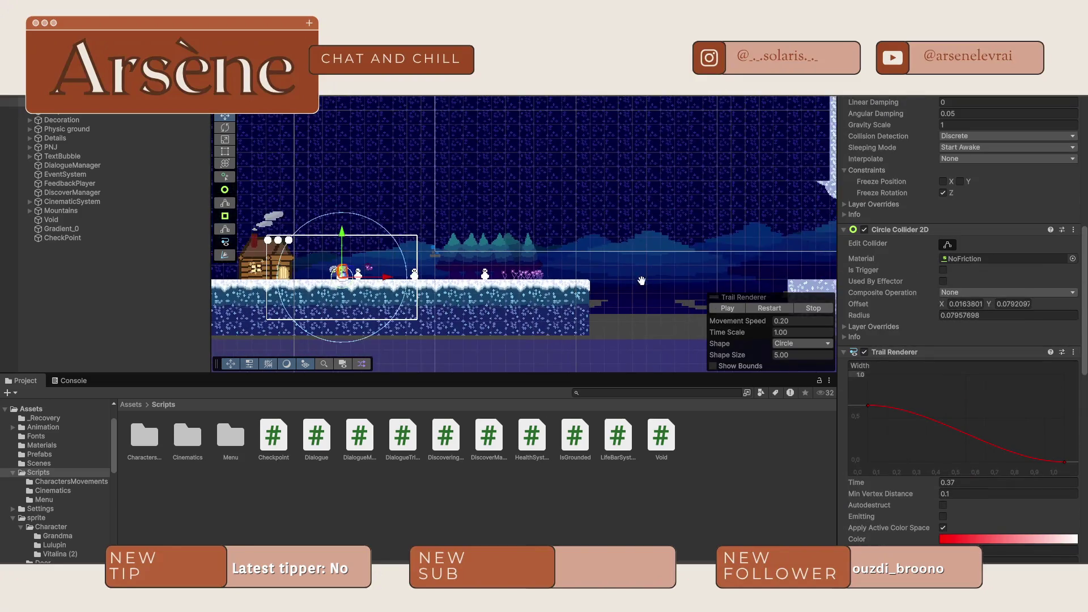
{"action": "left_click", "coordinate": [629, 315]}
{"action": "left_click", "coordinate": [689, 301]}
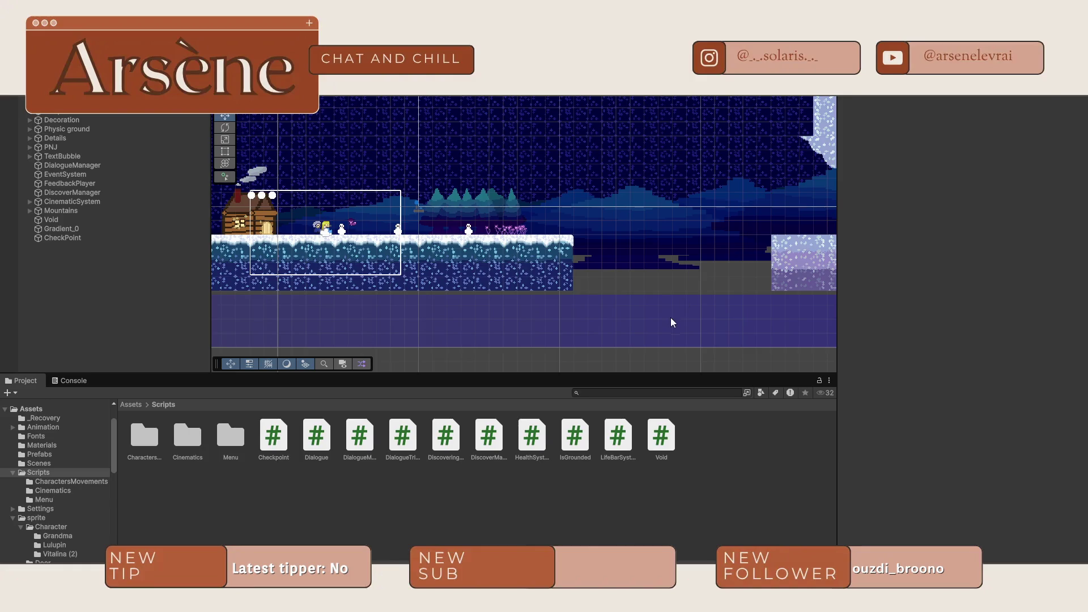
- Raise the Void strip under the platforms and scale it up to X 2.643019
{"action": "left_click_drag", "start_coordinate": [694, 307], "coordinate": [695, 262]}
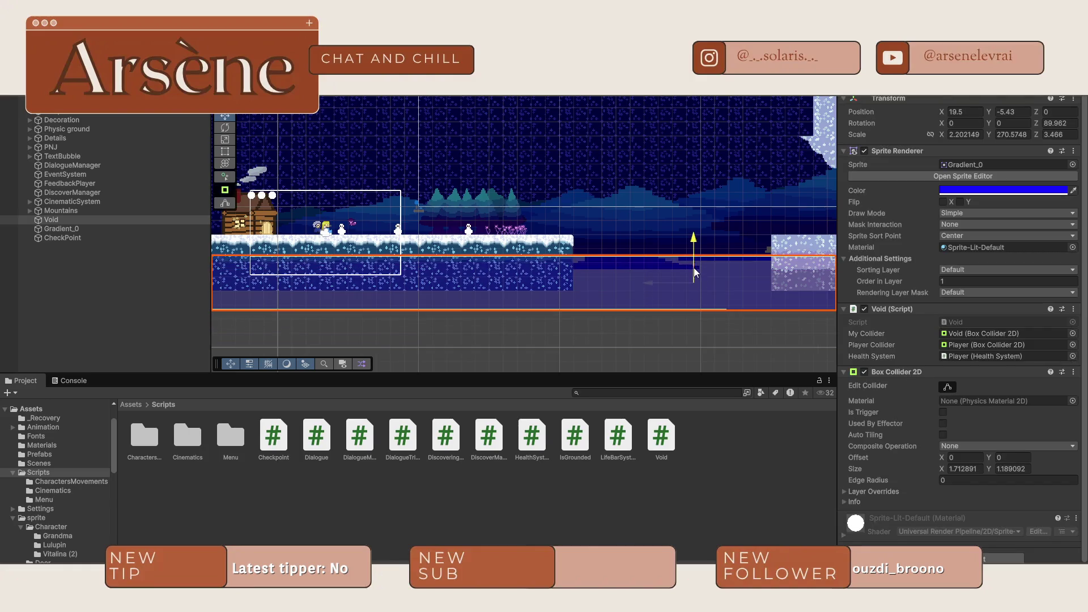
{"action": "left_click", "coordinate": [652, 325]}
{"action": "left_click", "coordinate": [647, 301]}
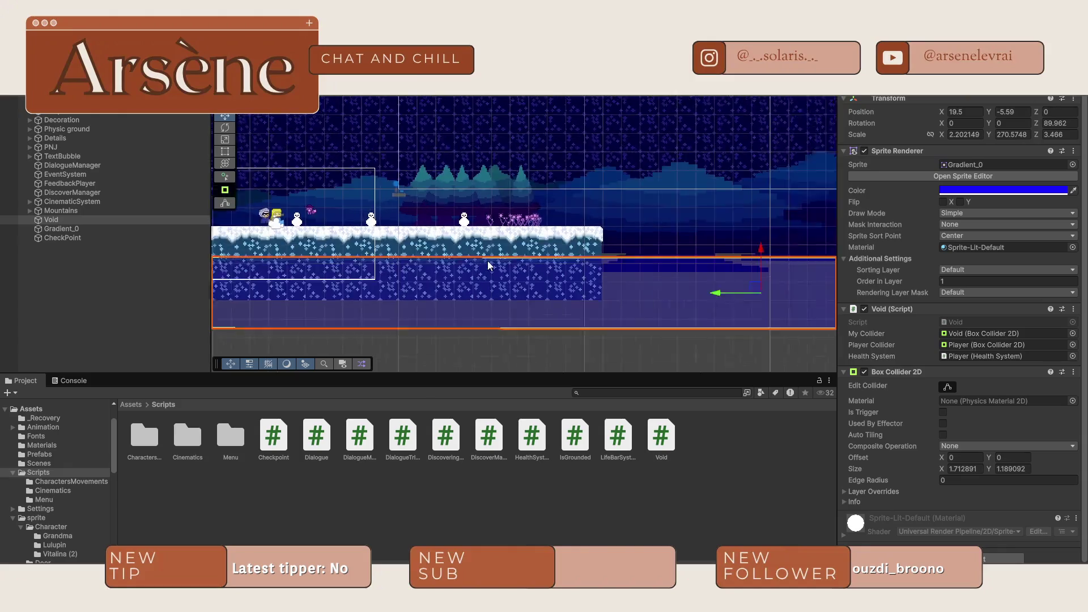
{"action": "scroll", "coordinate": [546, 267], "scroll_direction": "up", "scroll_amount": 5}
{"action": "scroll", "coordinate": [525, 267], "scroll_direction": "down", "scroll_amount": 4}
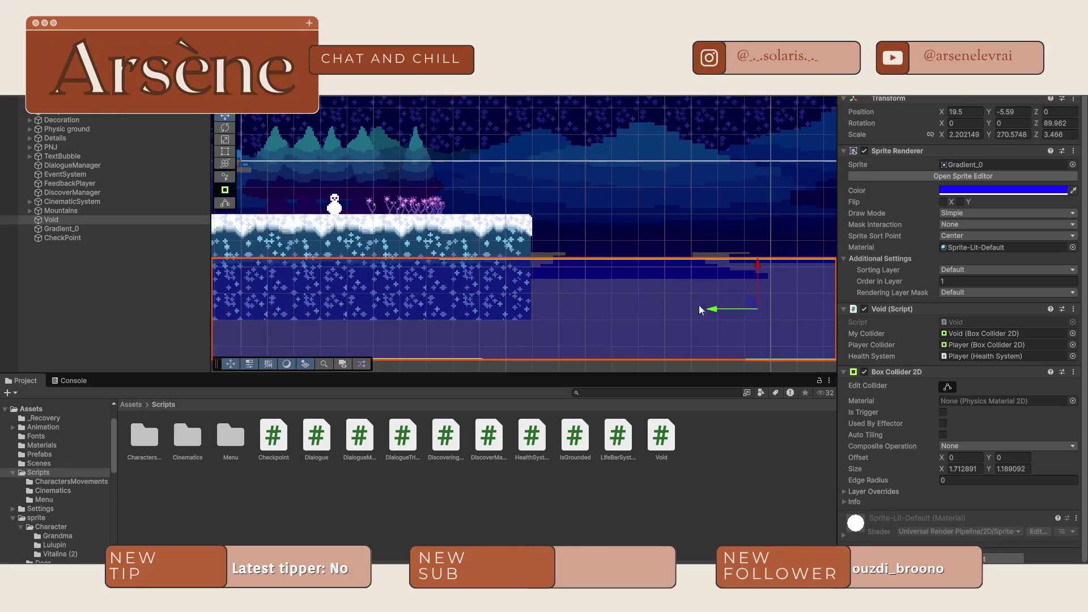
{"action": "left_click", "coordinate": [768, 276]}
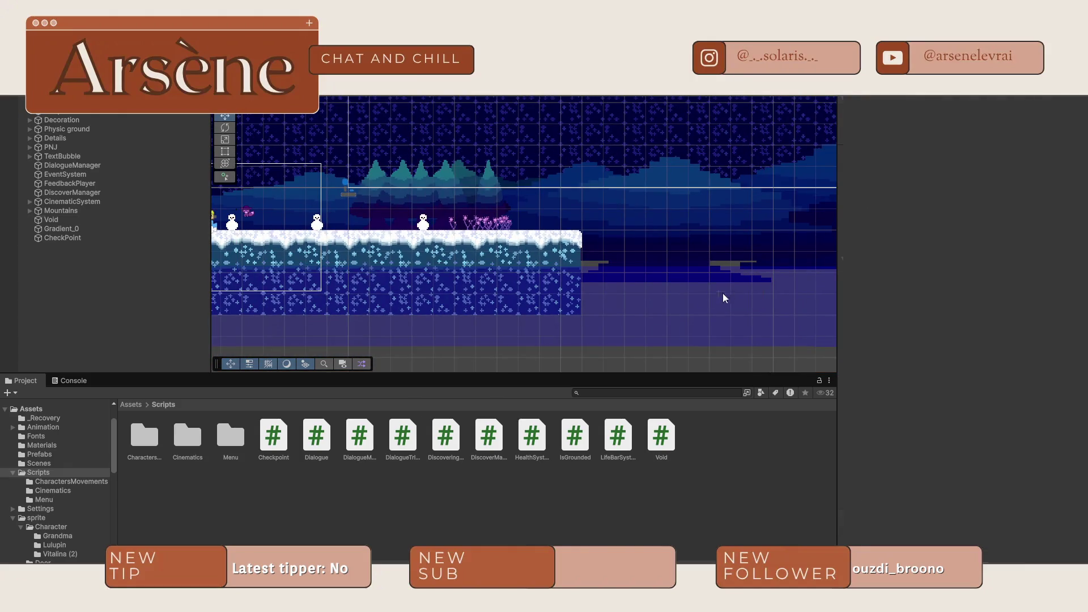
{"action": "left_click", "coordinate": [763, 274]}
{"action": "mouse_move", "coordinate": [763, 273]}
{"action": "left_mouse_down"}
{"action": "mouse_move", "coordinate": [743, 278]}
{"action": "mouse_move", "coordinate": [763, 298]}
{"action": "mouse_move", "coordinate": [790, 100]}
{"action": "mouse_move", "coordinate": [774, 277]}
{"action": "left_mouse_up"}
{"action": "key", "text": "r"}
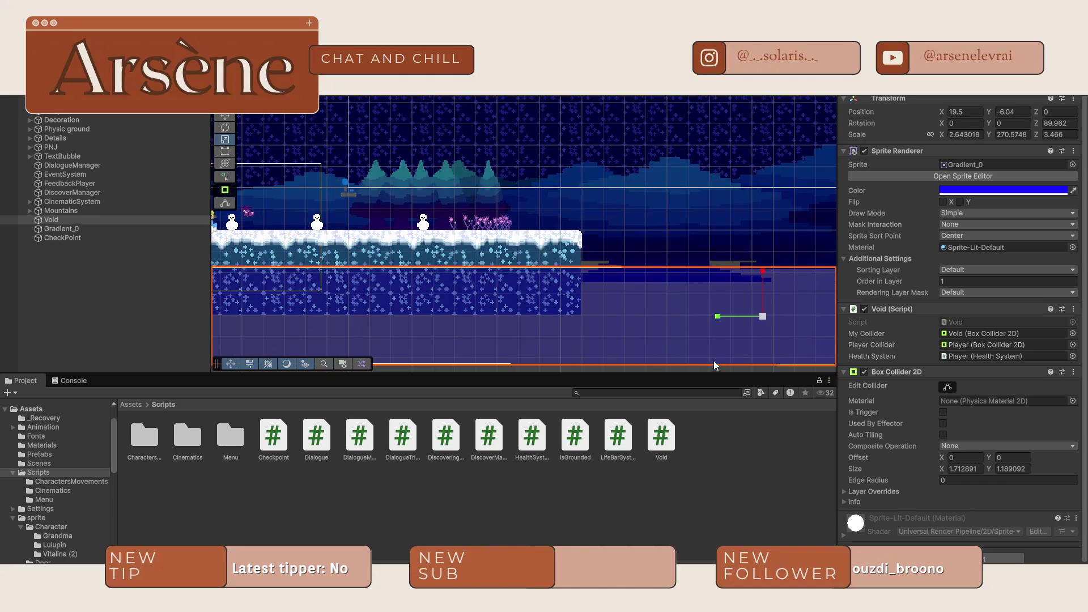
{"action": "left_click", "coordinate": [706, 368]}
{"action": "scroll", "coordinate": [697, 361], "scroll_direction": "down", "scroll_amount": 10}
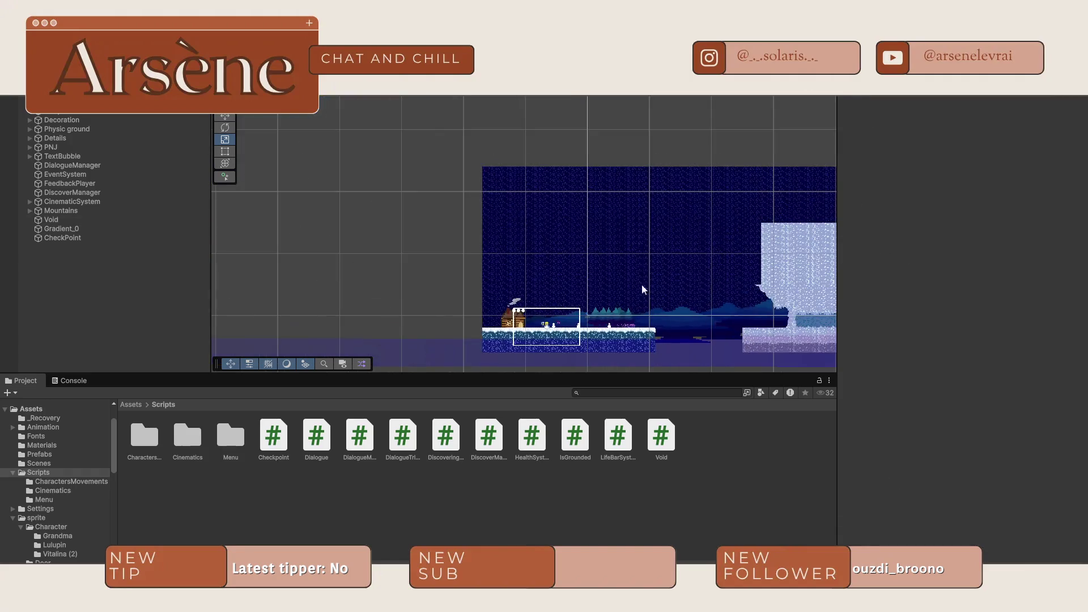
{"action": "scroll", "coordinate": [658, 165], "scroll_direction": "up", "scroll_amount": 2}
- Check the Void's Sprite, Draw Mode (keep Simple) and Sprite Sort Point settings without changes
{"action": "left_click", "coordinate": [732, 281]}
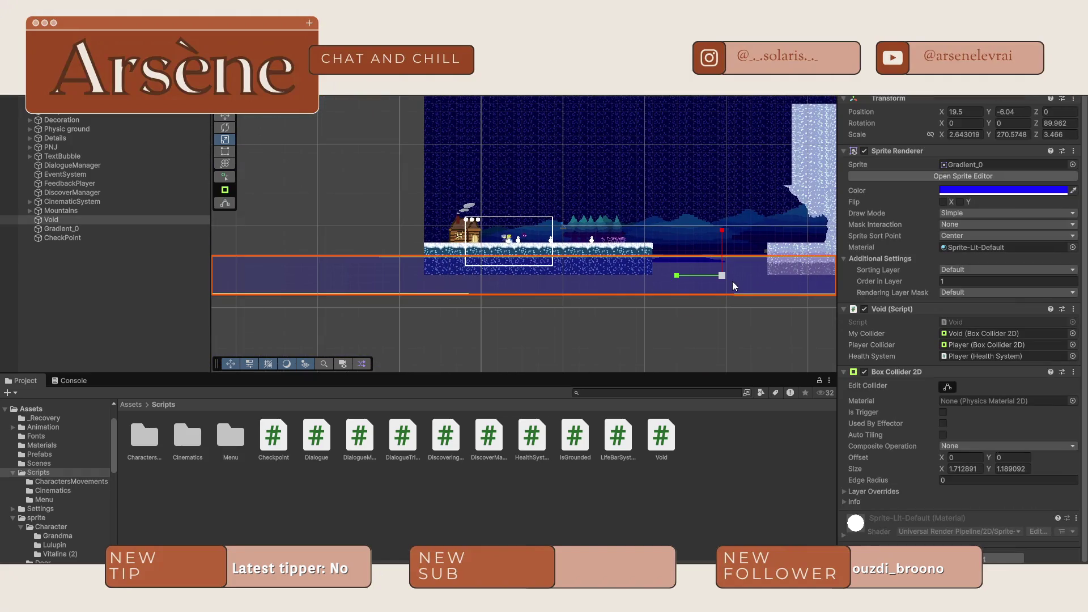
{"action": "left_click", "coordinate": [1073, 165]}
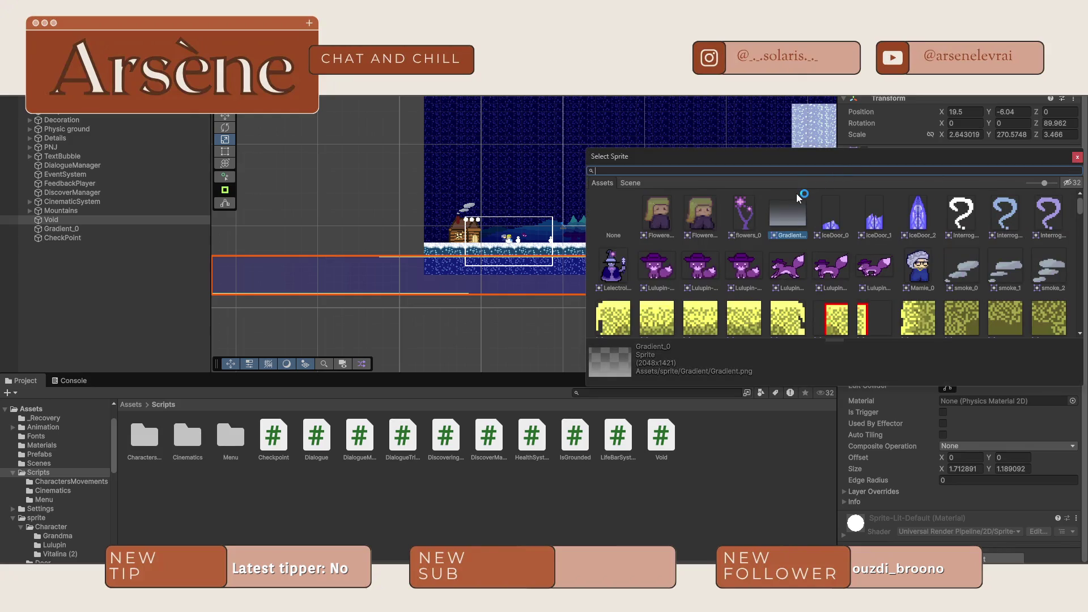
{"action": "left_click", "coordinate": [535, 298]}
{"action": "scroll", "coordinate": [593, 285], "scroll_direction": "down", "scroll_amount": 3}
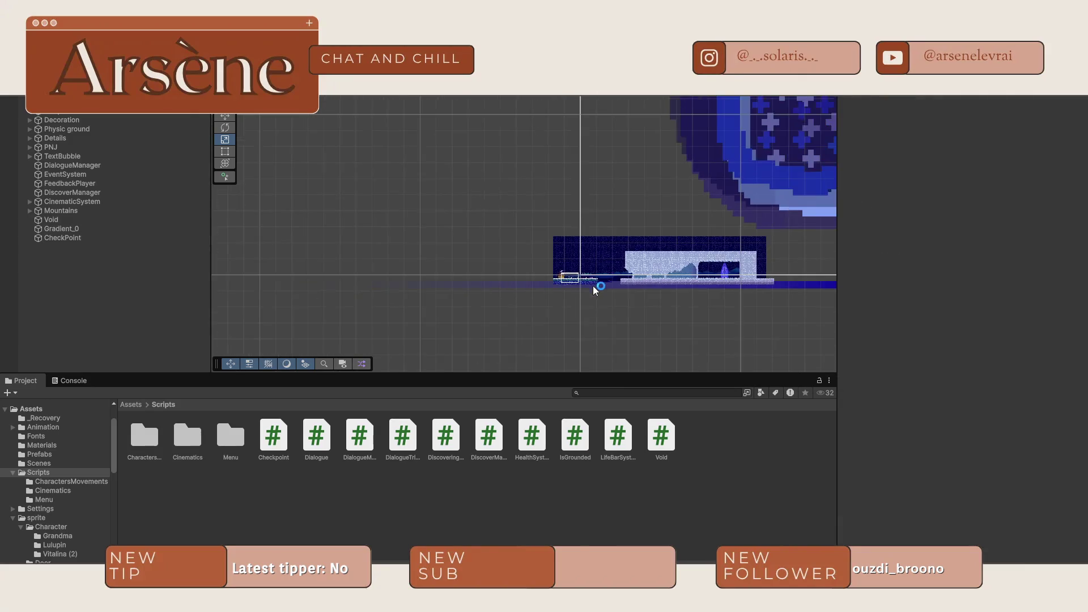
{"action": "left_click", "coordinate": [607, 285]}
{"action": "scroll", "coordinate": [646, 286], "scroll_direction": "up", "scroll_amount": 6}
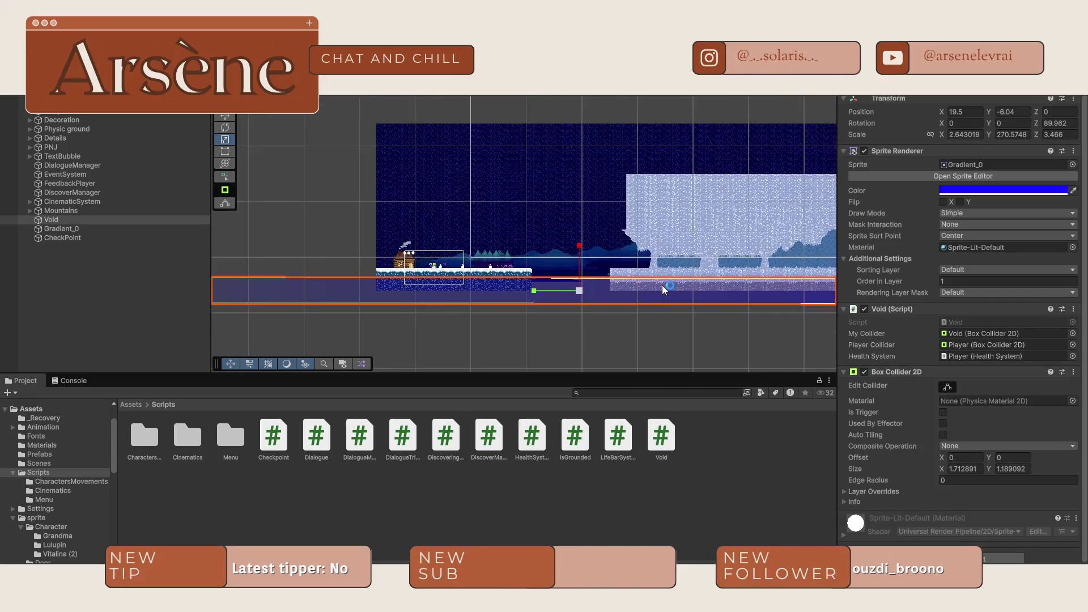
{"action": "left_click", "coordinate": [992, 209]}
{"action": "left_click", "coordinate": [995, 213]}
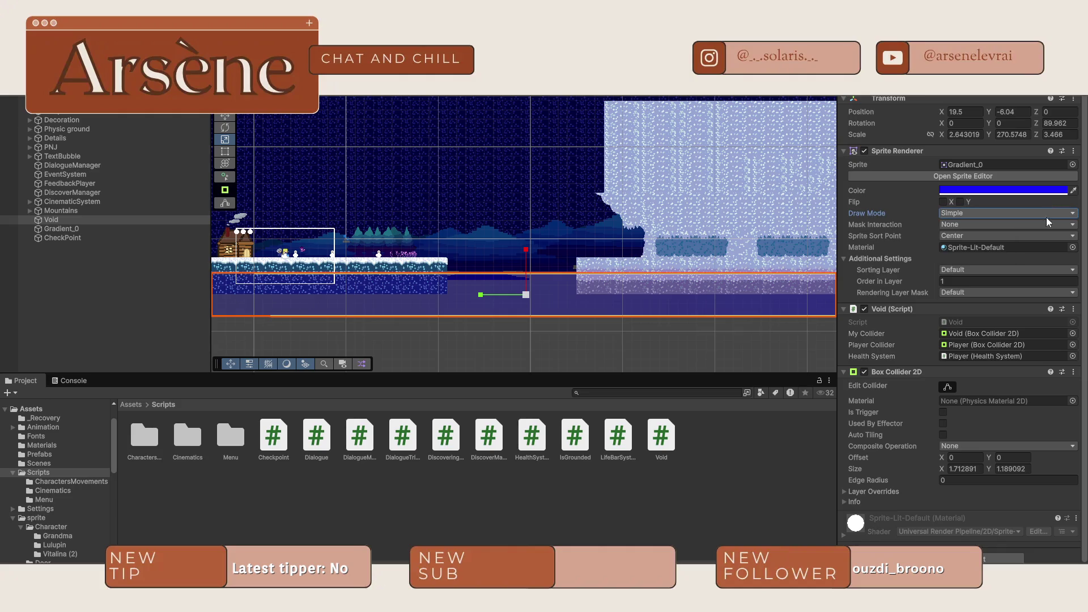
{"action": "left_click", "coordinate": [999, 236]}
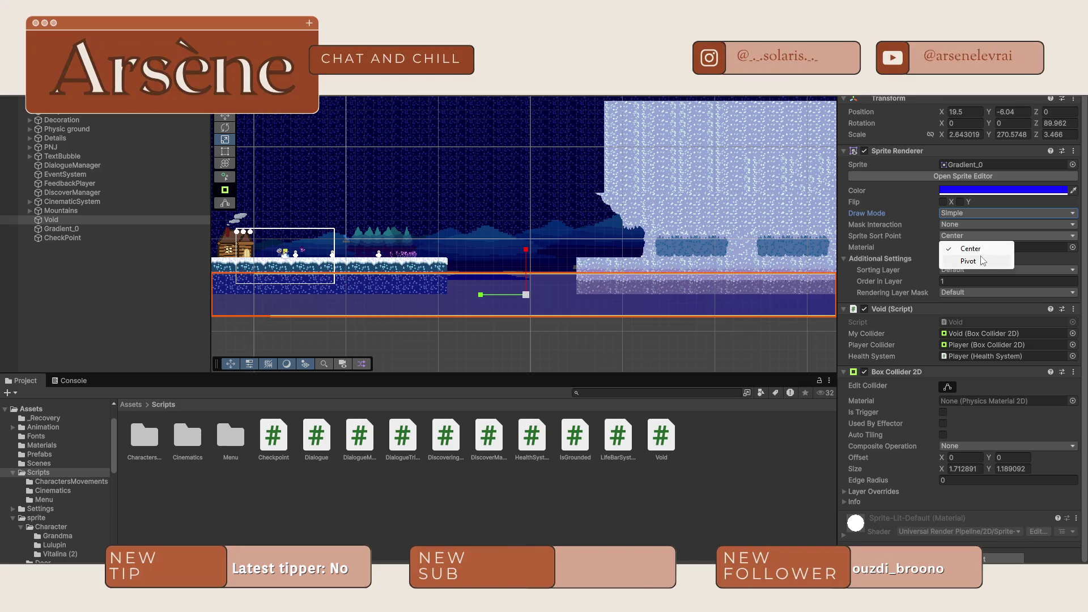
{"action": "left_click", "coordinate": [577, 315]}
{"action": "scroll", "coordinate": [577, 316], "scroll_direction": "down", "scroll_amount": 5}
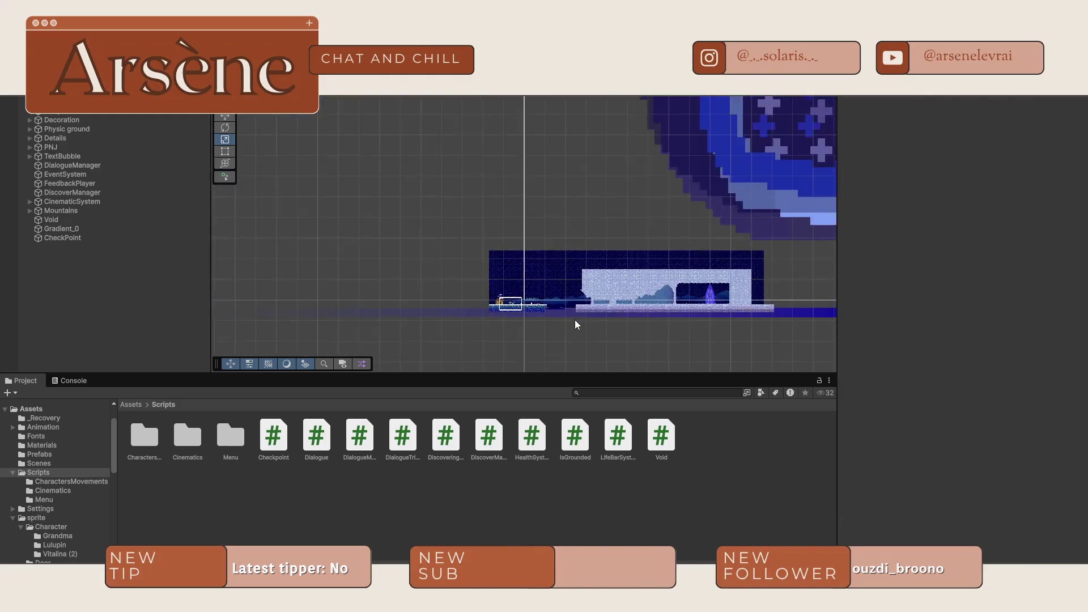
- Shorten the Void strip and rotate it to lie flat
{"action": "left_click", "coordinate": [568, 310]}
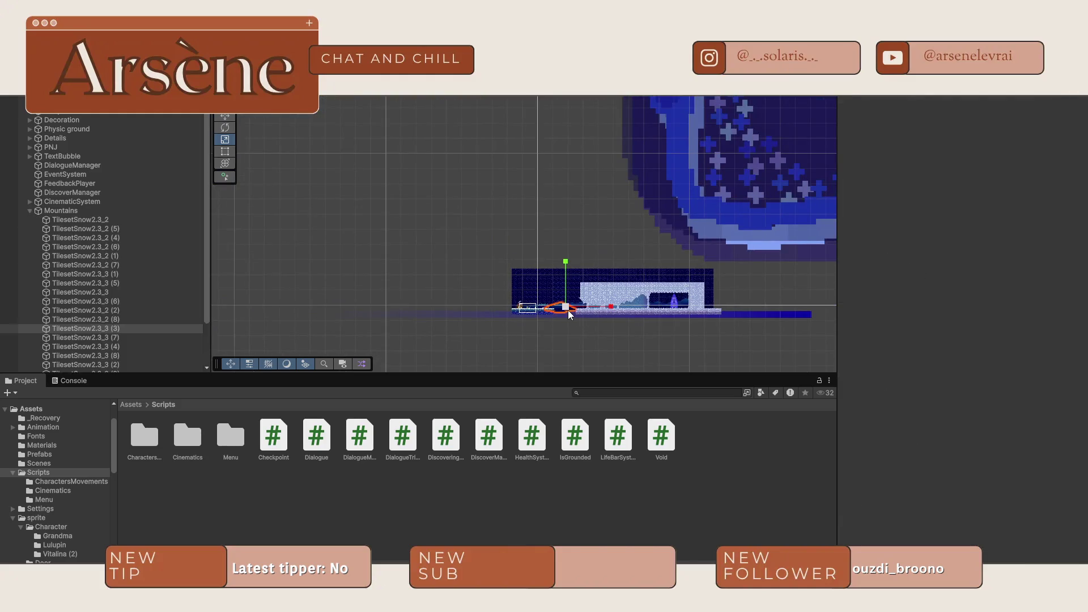
{"action": "left_click", "coordinate": [804, 315]}
{"action": "mouse_move", "coordinate": [529, 313]}
{"action": "left_mouse_down"}
{"action": "mouse_move", "coordinate": [601, 319]}
{"action": "mouse_move", "coordinate": [530, 315]}
{"action": "mouse_move", "coordinate": [602, 296]}
{"action": "left_mouse_up"}
{"action": "scroll", "coordinate": [535, 330], "scroll_direction": "up", "scroll_amount": 4}
{"action": "key", "text": "e"}
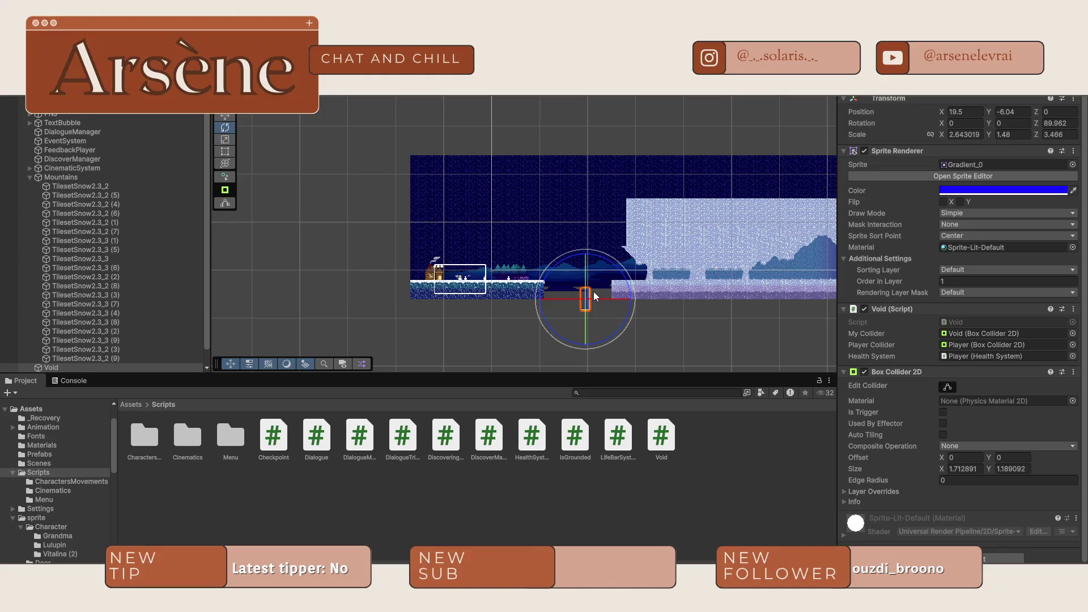
{"action": "mouse_move", "coordinate": [620, 276]}
{"action": "left_mouse_down"}
{"action": "mouse_move", "coordinate": [628, 345]}
{"action": "mouse_move", "coordinate": [547, 342]}
{"action": "mouse_move", "coordinate": [685, 334]}
{"action": "mouse_move", "coordinate": [796, 300]}
{"action": "left_mouse_up"}
{"action": "scroll", "coordinate": [624, 331], "scroll_direction": "down", "scroll_amount": 3}
- Stretch the Void strip to about X 121 and make it slightly taller
{"action": "key", "text": "r"}
{"action": "left_click_drag", "start_coordinate": [633, 306], "coordinate": [833, 317]}
{"action": "scroll", "coordinate": [592, 311], "scroll_direction": "up", "scroll_amount": 3}
{"action": "scroll", "coordinate": [617, 256], "scroll_direction": "up", "scroll_amount": 5}
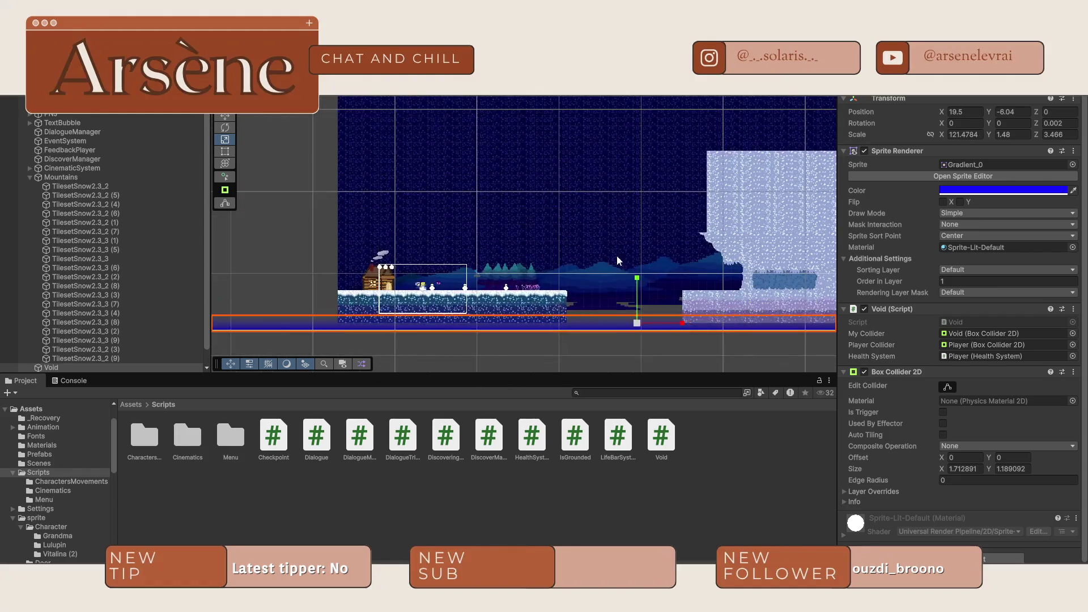
{"action": "mouse_move", "coordinate": [638, 315]}
{"action": "left_mouse_down"}
{"action": "mouse_move", "coordinate": [631, 281]}
{"action": "mouse_move", "coordinate": [633, 316]}
{"action": "left_mouse_up"}
{"action": "scroll", "coordinate": [577, 243], "scroll_direction": "down", "scroll_amount": 2}
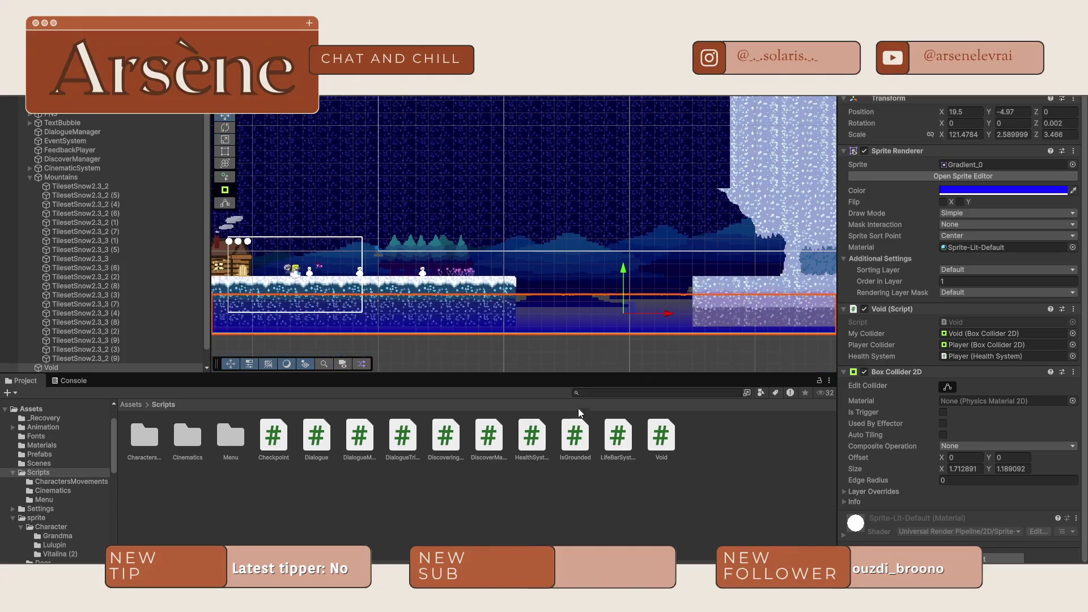
- Lower the Void strip to Y -4.97 just beneath the snowy platforms
{"action": "left_click_drag", "start_coordinate": [568, 353], "coordinate": [514, 238]}
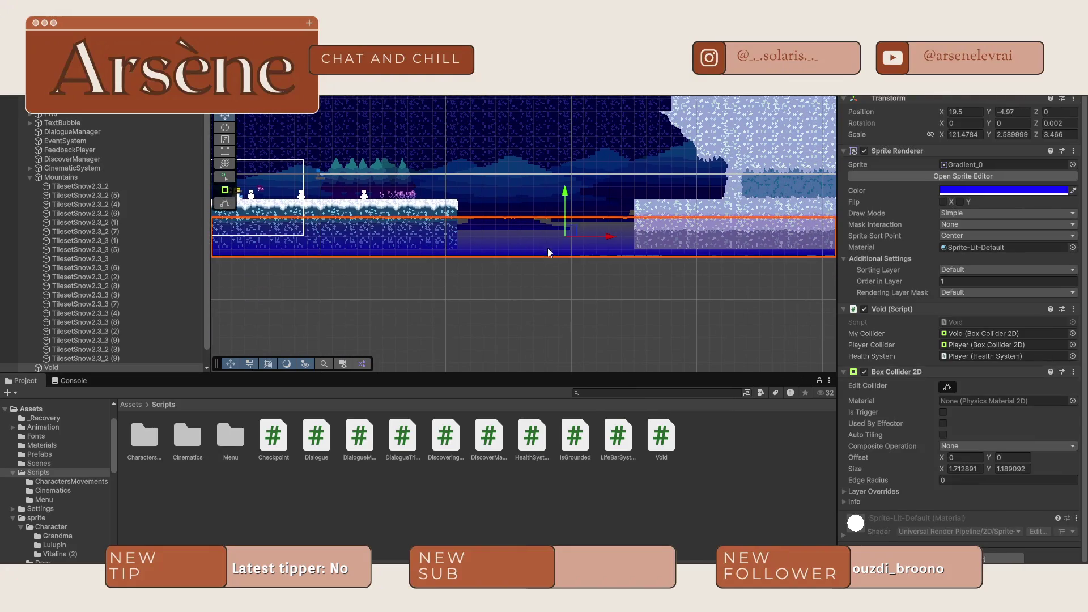
{"action": "left_click", "coordinate": [565, 220]}
{"action": "left_click", "coordinate": [571, 234]}
{"action": "left_click", "coordinate": [556, 311]}
{"action": "scroll", "coordinate": [411, 200], "scroll_direction": "up", "scroll_amount": 1}
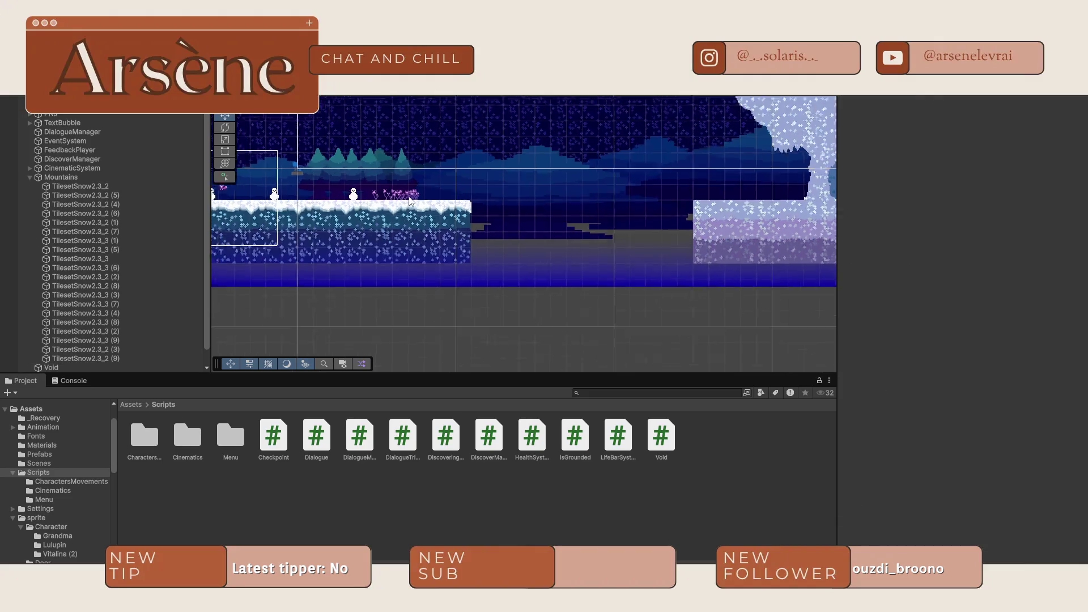
{"action": "left_click_drag", "start_coordinate": [528, 333], "coordinate": [554, 285]}
{"action": "scroll", "coordinate": [480, 207], "scroll_direction": "up", "scroll_amount": 3}
{"action": "scroll", "coordinate": [487, 212], "scroll_direction": "down", "scroll_amount": 4}
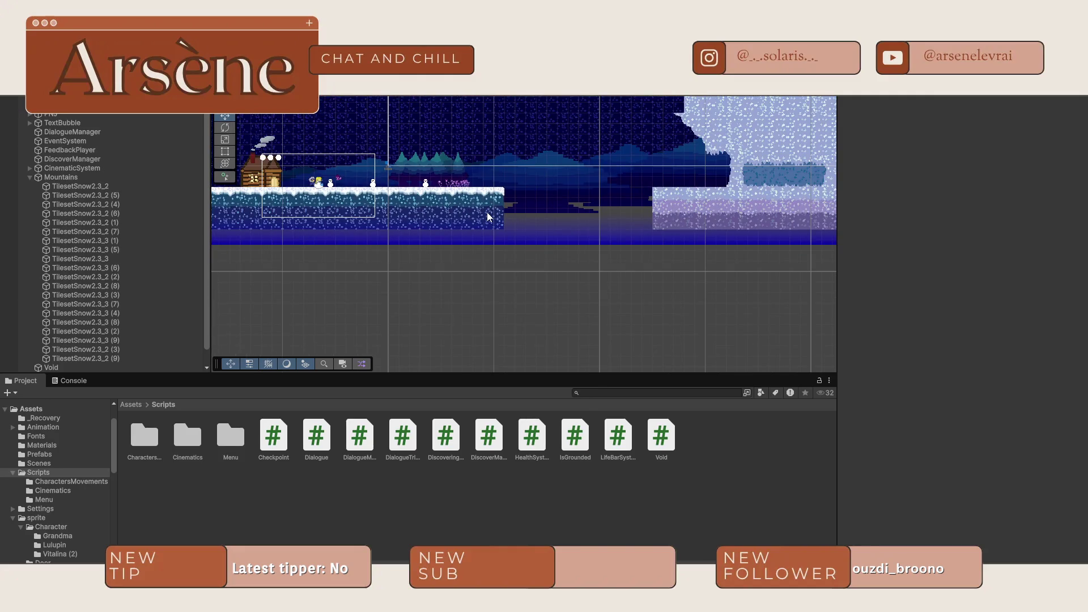
- Duplicate the TilesetSnow2.3_3 mountain backdrop and flip the copy upside down (Z 180)
{"action": "left_click", "coordinate": [538, 178]}
{"action": "left_click", "coordinate": [554, 168]}
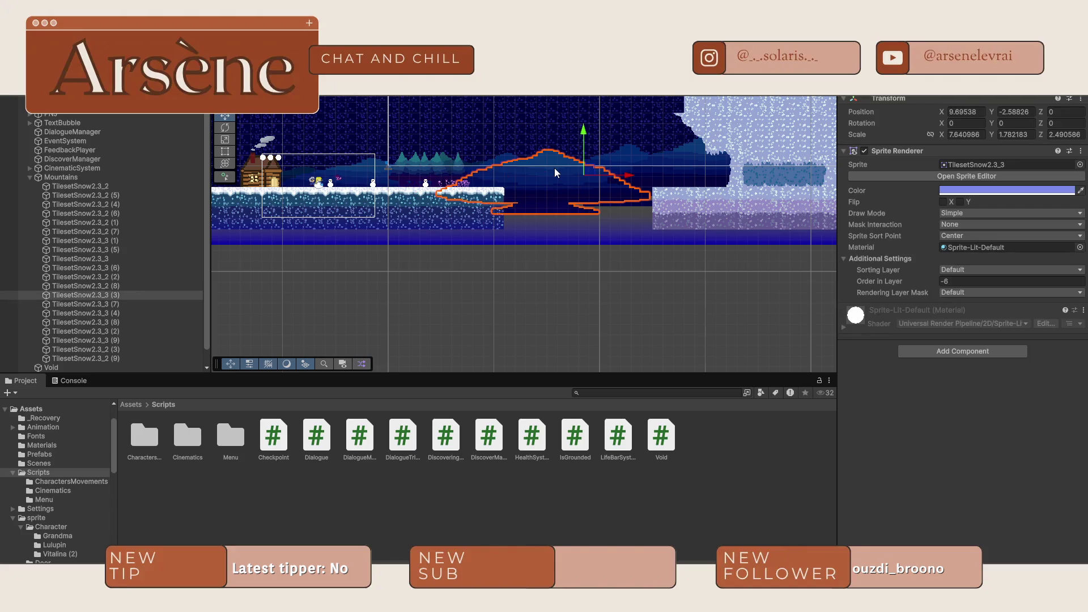
{"action": "key", "text": "ctrl+d"}
{"action": "left_click_drag", "start_coordinate": [583, 163], "coordinate": [563, 267]}
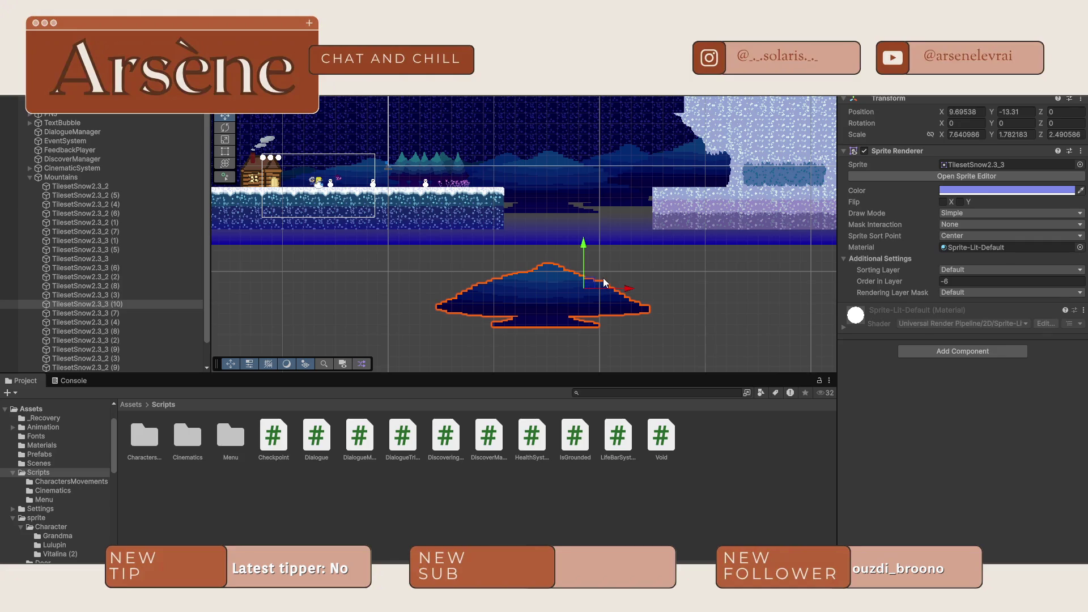
{"action": "key", "text": "e"}
{"action": "mouse_move", "coordinate": [604, 250]}
{"action": "left_mouse_down"}
{"action": "mouse_move", "coordinate": [594, 352]}
{"action": "mouse_move", "coordinate": [376, 366]}
{"action": "mouse_move", "coordinate": [262, 314]}
{"action": "left_mouse_up"}
{"action": "key", "text": "w"}
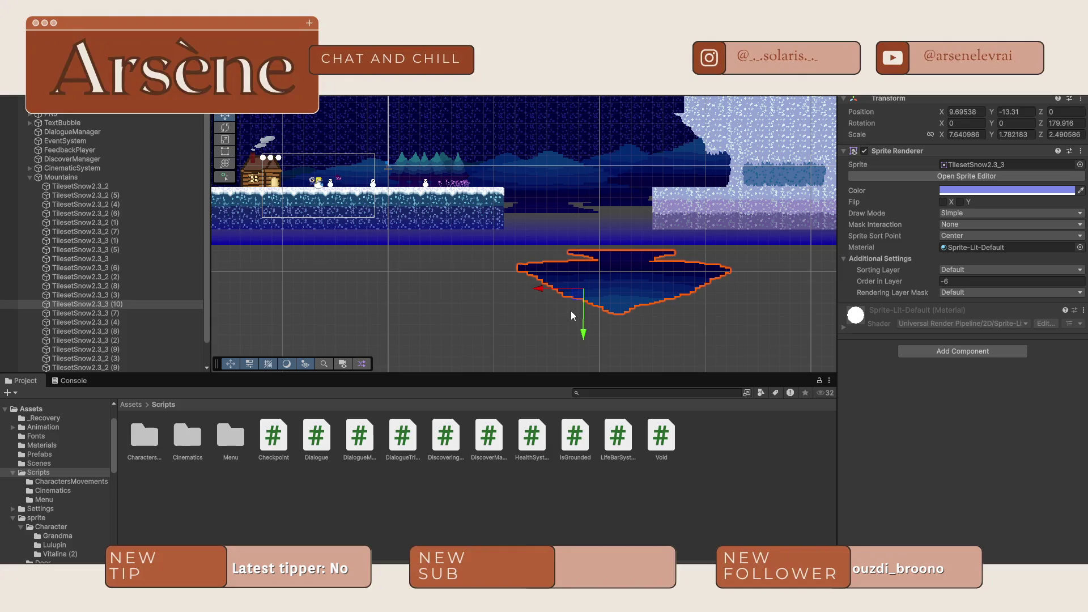
- Place the flipped mountain just under the platforms and stretch it across the level width
{"action": "mouse_move", "coordinate": [586, 321]}
{"action": "left_mouse_down"}
{"action": "mouse_move", "coordinate": [590, 259]}
{"action": "mouse_move", "coordinate": [590, 296]}
{"action": "left_mouse_up"}
{"action": "key", "text": "r"}
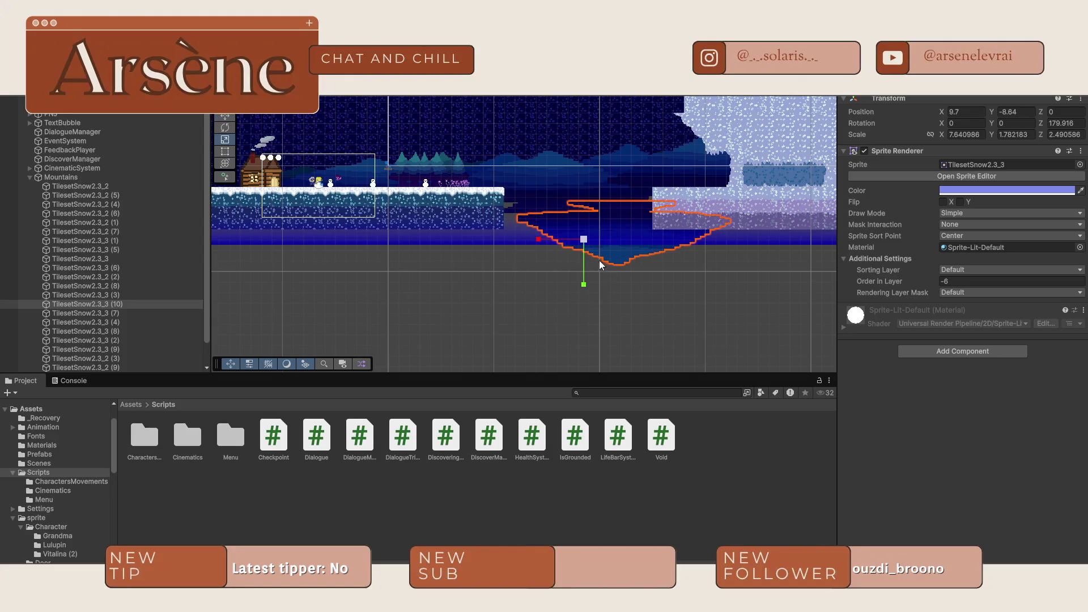
{"action": "left_click", "coordinate": [555, 240]}
{"action": "left_click", "coordinate": [621, 259]}
{"action": "mouse_move", "coordinate": [557, 239]}
{"action": "left_mouse_down"}
{"action": "mouse_move", "coordinate": [447, 243]}
{"action": "mouse_move", "coordinate": [480, 243]}
{"action": "left_mouse_up"}
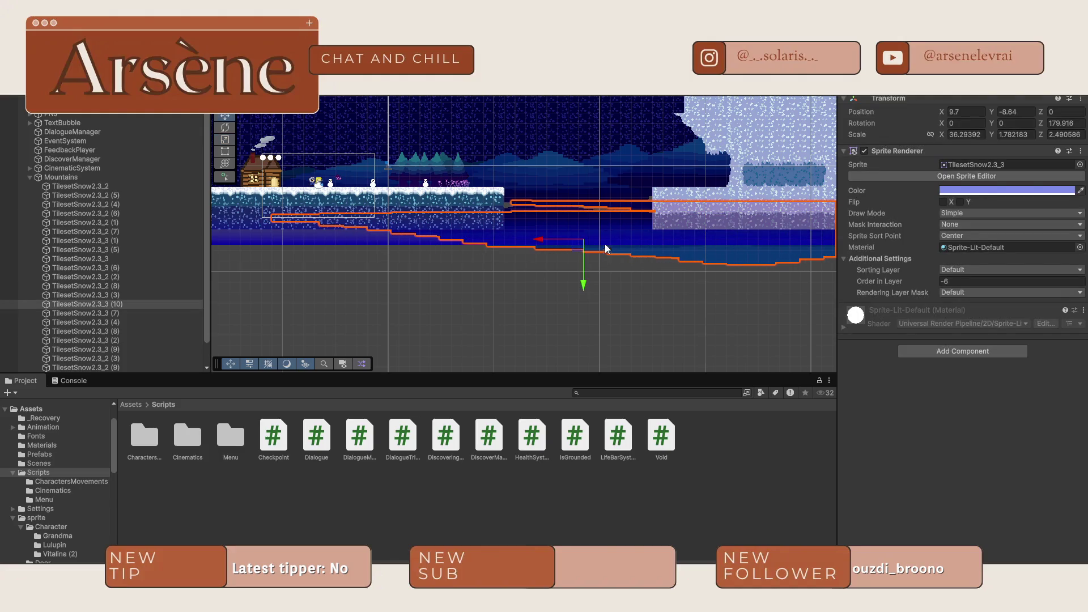
{"action": "left_click_drag", "start_coordinate": [559, 245], "coordinate": [409, 235]}
{"action": "key", "text": "r"}
- Make the mountain reflection taller and lower it beneath the platforms
{"action": "left_click", "coordinate": [436, 287]}
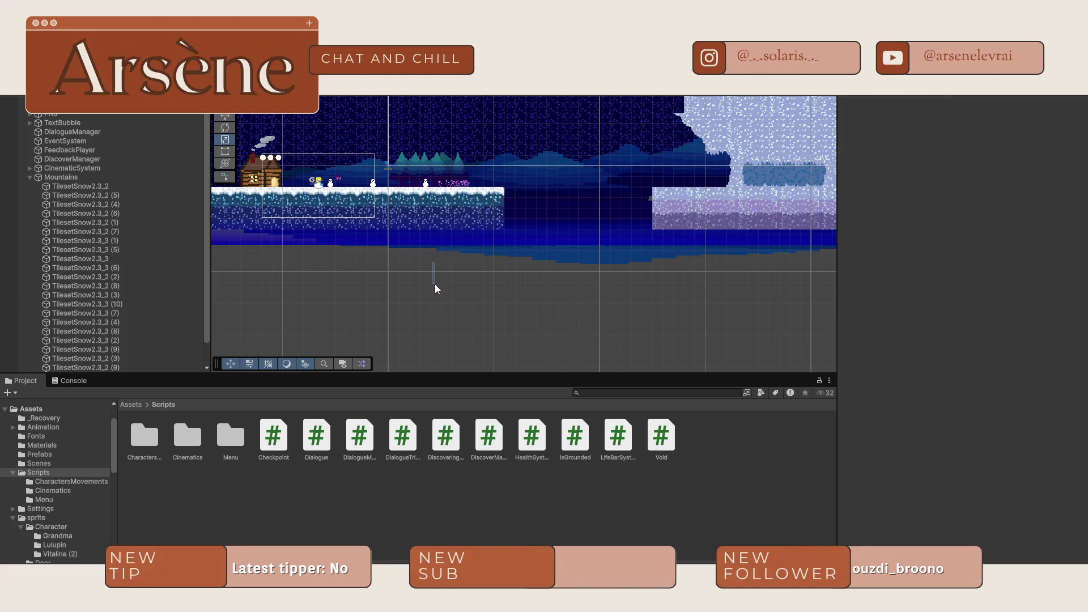
{"action": "left_click", "coordinate": [588, 264]}
{"action": "left_click", "coordinate": [442, 276]}
{"action": "left_click", "coordinate": [558, 259]}
{"action": "left_click_drag", "start_coordinate": [436, 275], "coordinate": [441, 338]}
{"action": "key", "text": "w"}
{"action": "mouse_move", "coordinate": [437, 266]}
{"action": "left_mouse_down"}
{"action": "mouse_move", "coordinate": [421, 322]}
{"action": "mouse_move", "coordinate": [428, 313]}
{"action": "left_mouse_up"}
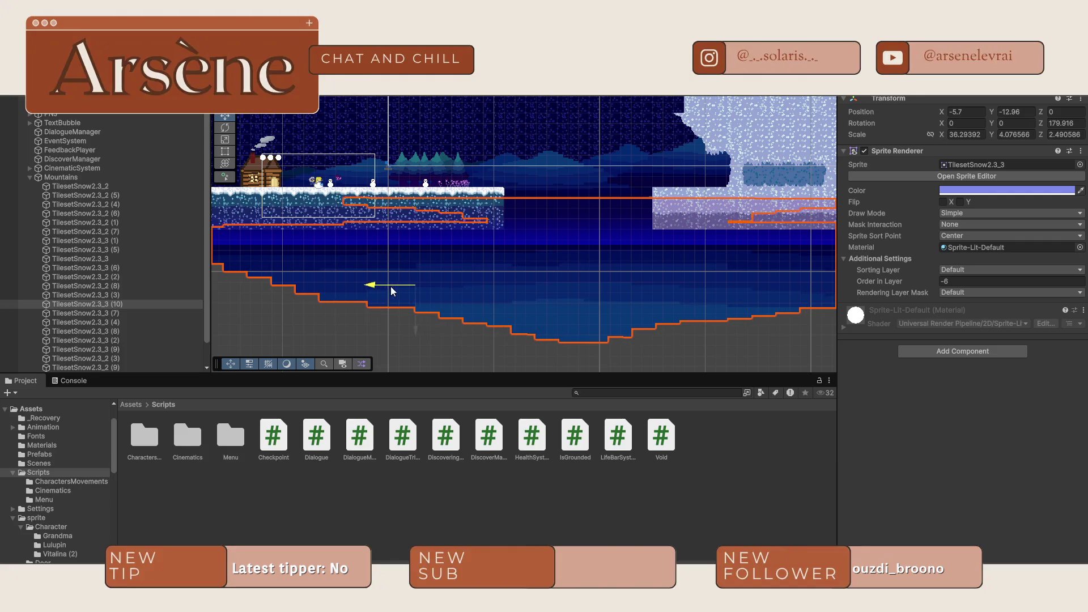
{"action": "left_click", "coordinate": [389, 325]}
- Make the Void strip taller (scale Y 6.054123) and lower it further
{"action": "scroll", "coordinate": [567, 215], "scroll_direction": "up", "scroll_amount": 5}
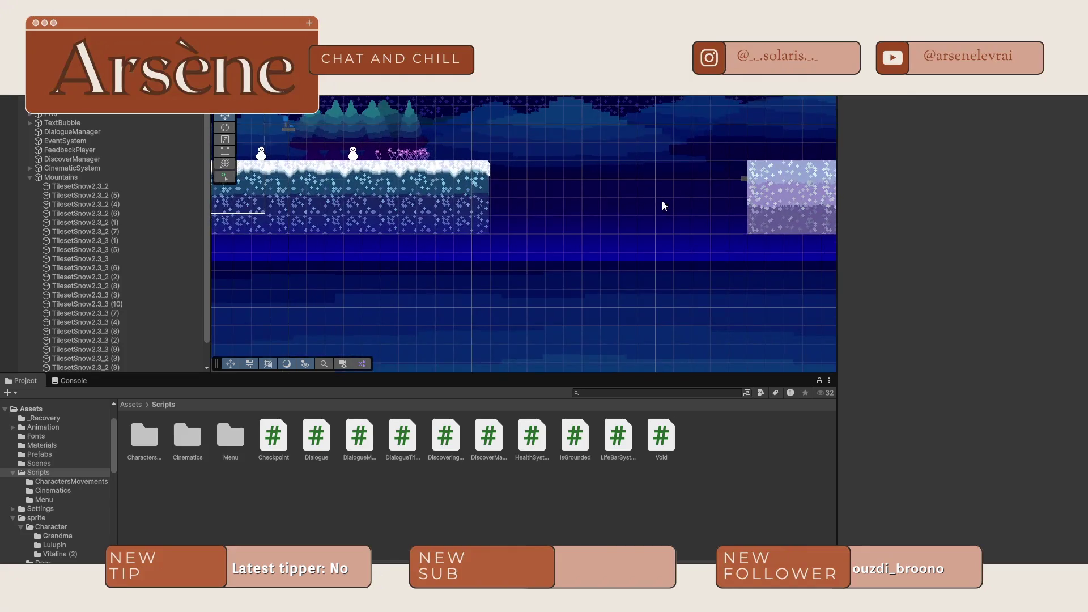
{"action": "left_click", "coordinate": [611, 248]}
{"action": "key", "text": "r"}
{"action": "left_click_drag", "start_coordinate": [652, 187], "coordinate": [665, 160]}
{"action": "left_click", "coordinate": [647, 258]}
{"action": "key", "text": "w"}
{"action": "left_click_drag", "start_coordinate": [652, 214], "coordinate": [653, 239]}
{"action": "left_click", "coordinate": [478, 195]}
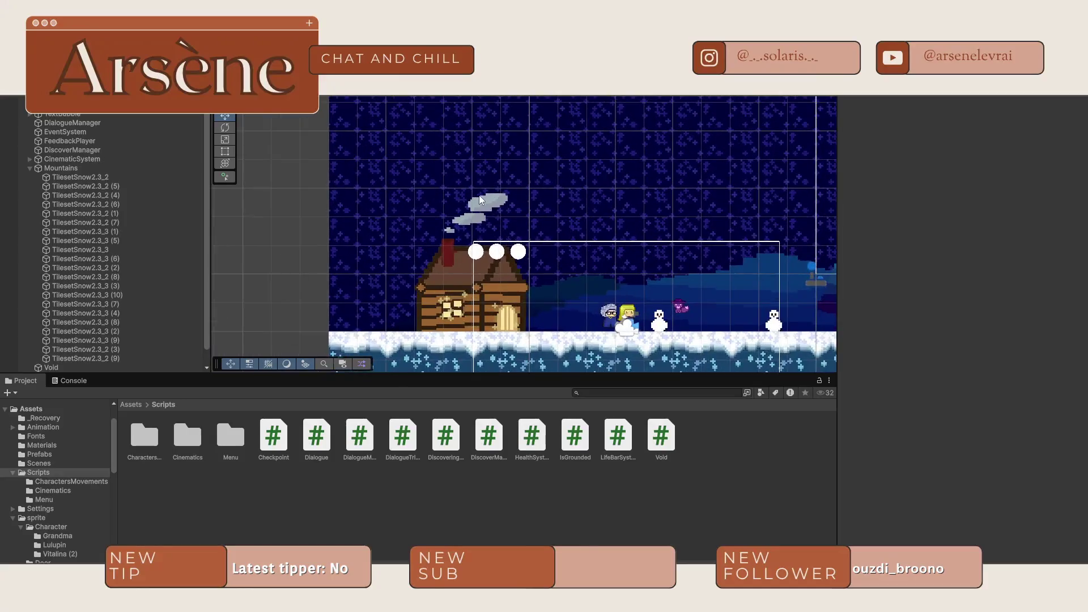
- Widen the Scene panel slightly and collapse the Mountains group in the Hierarchy
{"action": "scroll", "coordinate": [481, 200], "scroll_direction": "up", "scroll_amount": 5}
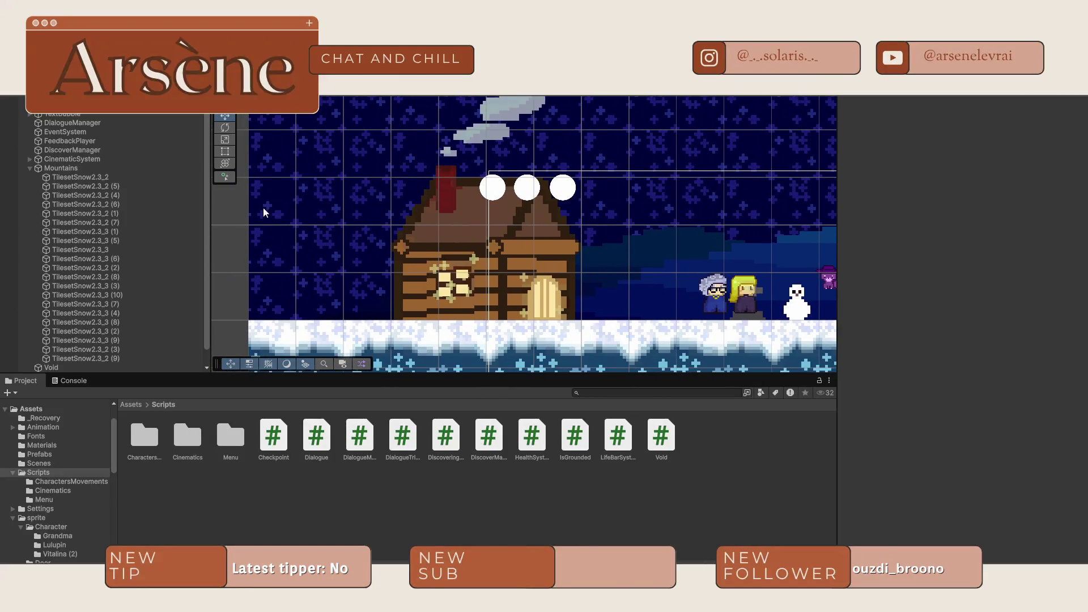
{"action": "scroll", "coordinate": [409, 223], "scroll_direction": "down", "scroll_amount": 5}
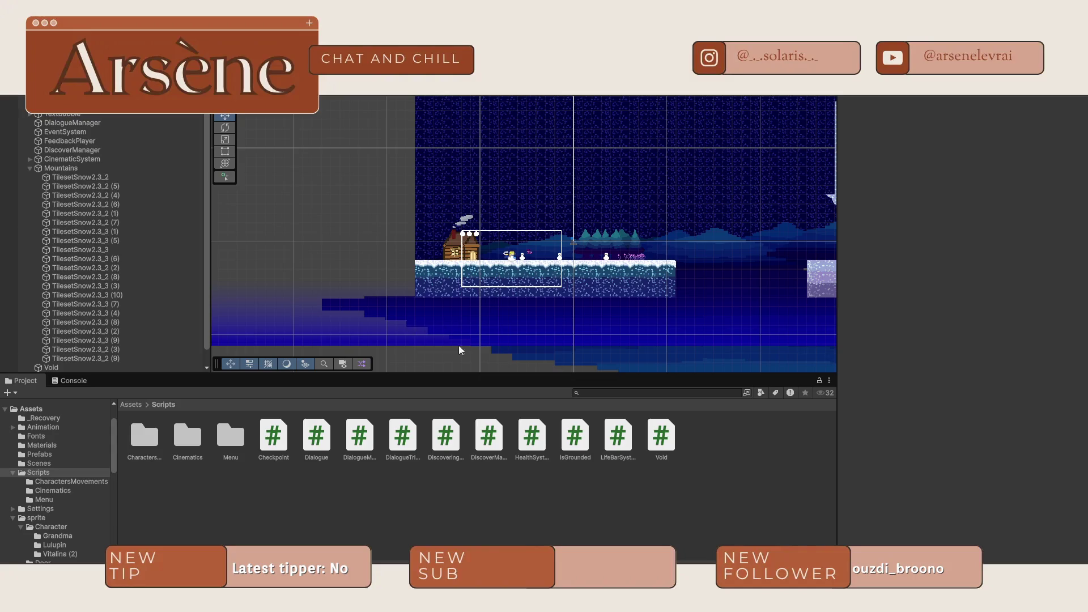
{"action": "scroll", "coordinate": [734, 329], "scroll_direction": "down", "scroll_amount": 2}
{"action": "scroll", "coordinate": [603, 272], "scroll_direction": "up", "scroll_amount": 10}
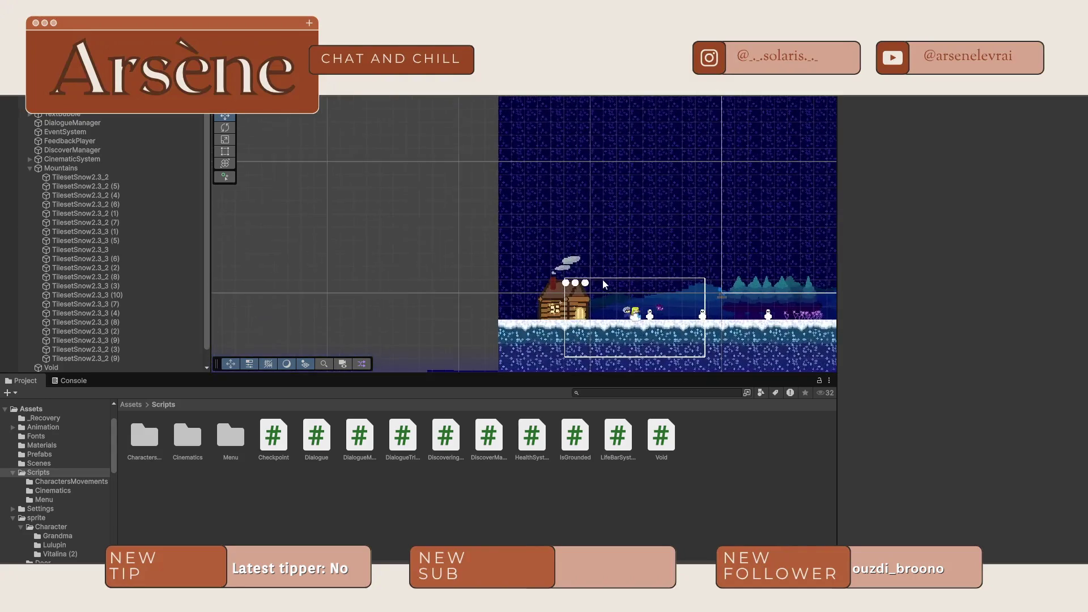
{"action": "scroll", "coordinate": [580, 290], "scroll_direction": "up", "scroll_amount": 6}
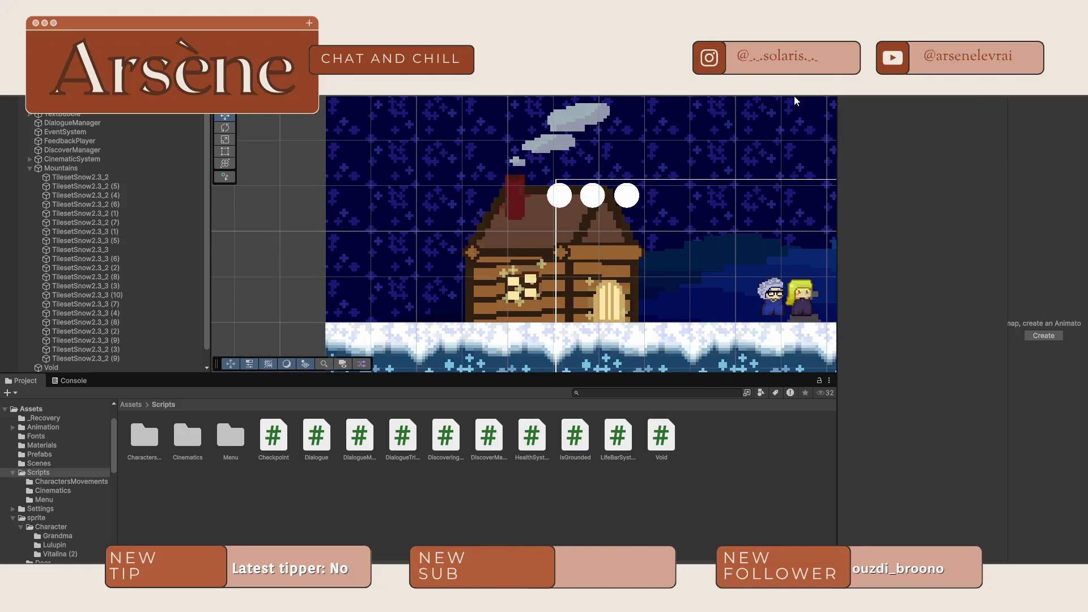
{"action": "scroll", "coordinate": [437, 218], "scroll_direction": "down", "scroll_amount": 10}
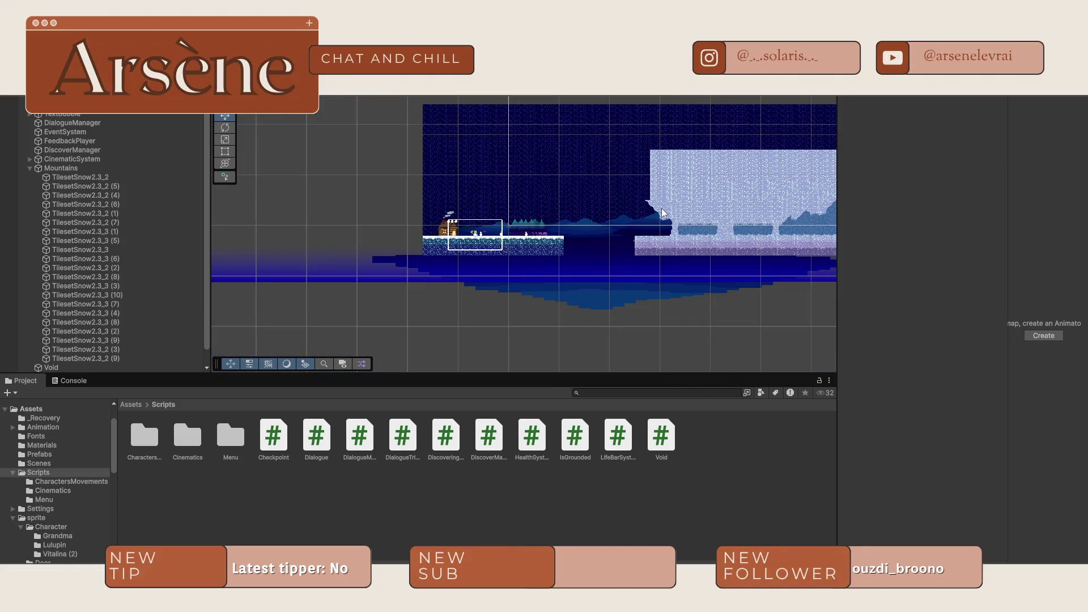
{"action": "scroll", "coordinate": [393, 217], "scroll_direction": "up", "scroll_amount": 5}
{"action": "scroll", "coordinate": [517, 233], "scroll_direction": "up", "scroll_amount": 8}
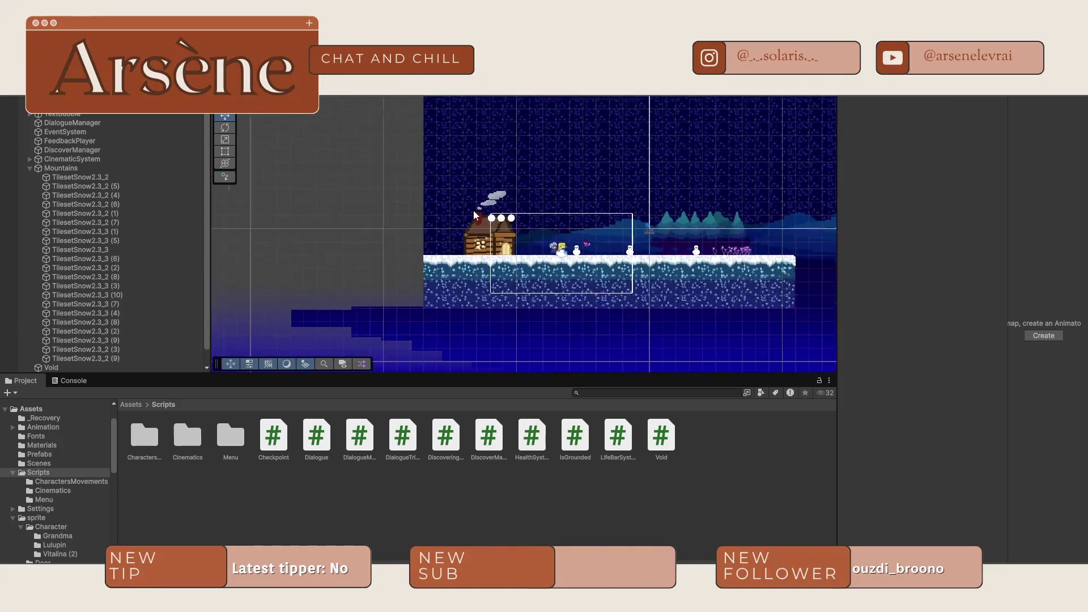
{"action": "scroll", "coordinate": [490, 258], "scroll_direction": "up", "scroll_amount": 3}
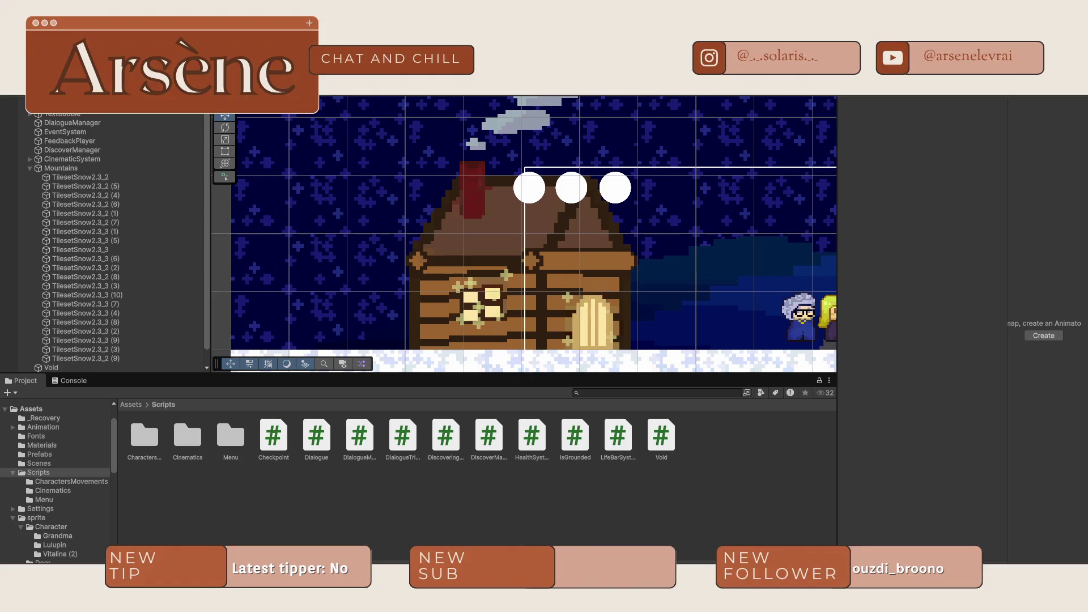
{"action": "left_click_drag", "start_coordinate": [839, 104], "coordinate": [866, 109]}
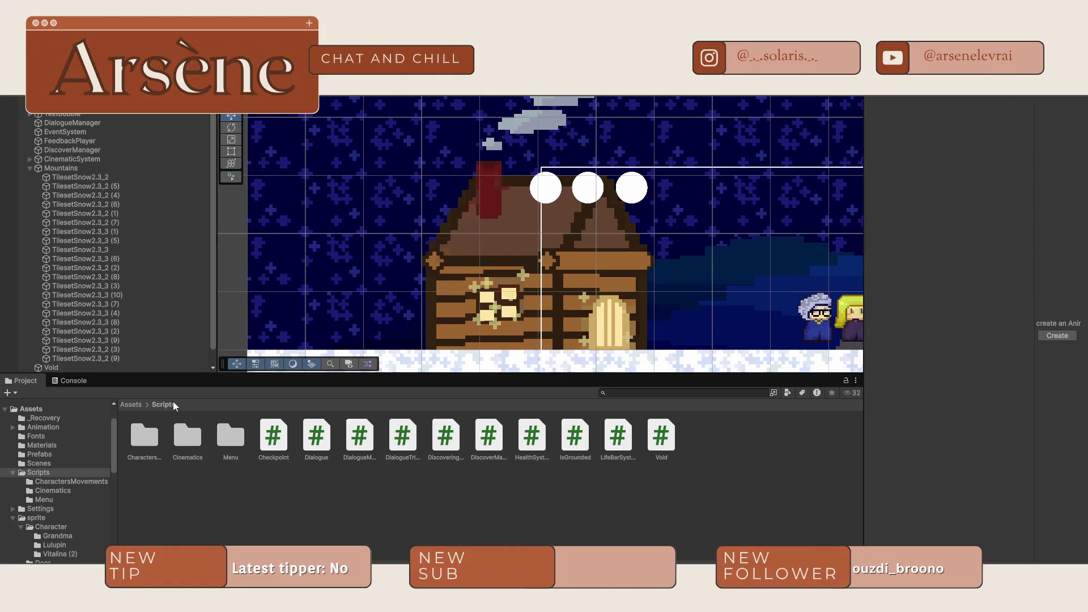
{"action": "scroll", "coordinate": [113, 182], "scroll_direction": "down", "scroll_amount": 1}
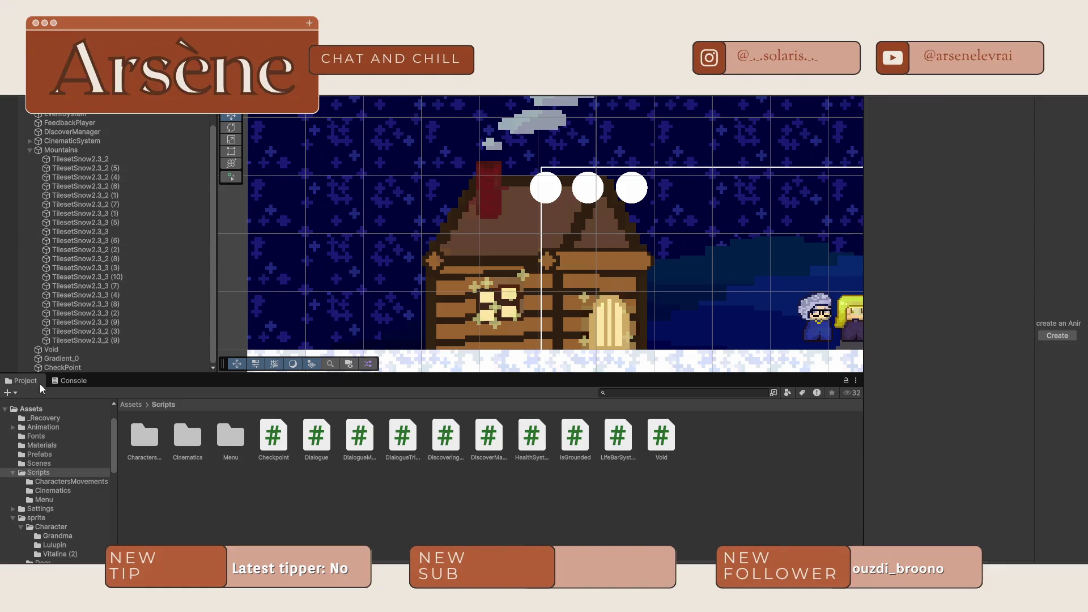
{"action": "left_click", "coordinate": [30, 150]}
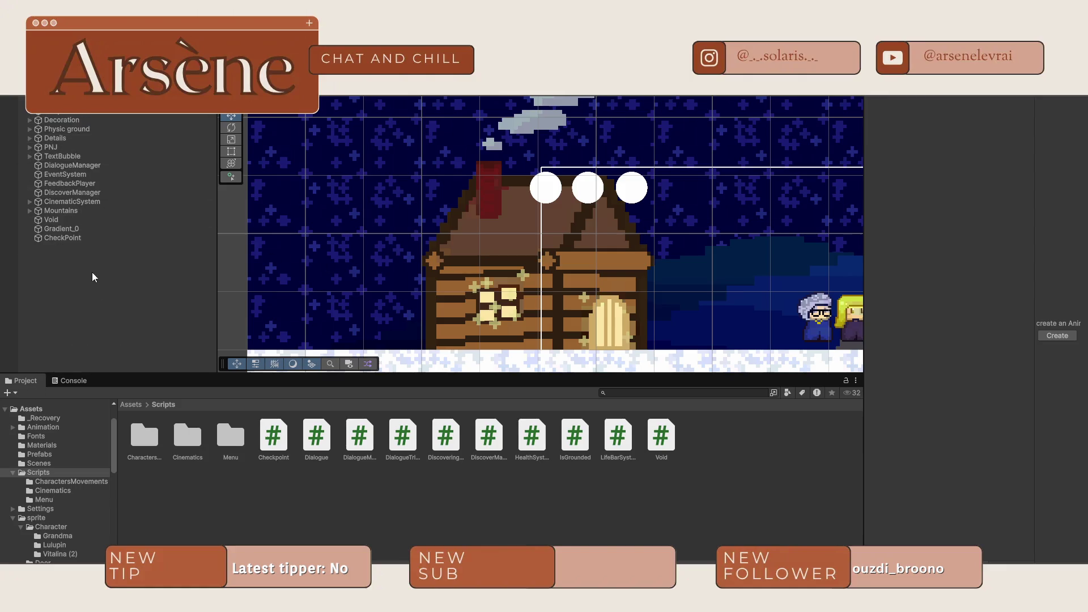
{"action": "right_click", "coordinate": [105, 305]}
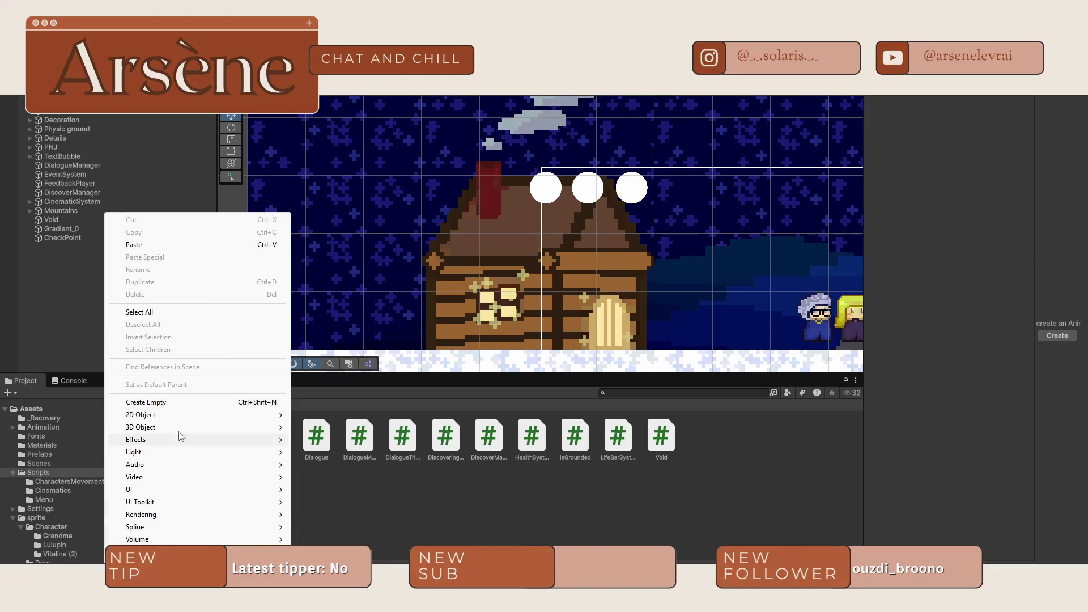
- Create an empty GameObject named InvisibleWall and nudge it slightly left
{"action": "left_click", "coordinate": [155, 404]}
{"action": "left_click", "coordinate": [121, 319]}
{"action": "double_click", "coordinate": [60, 245]}
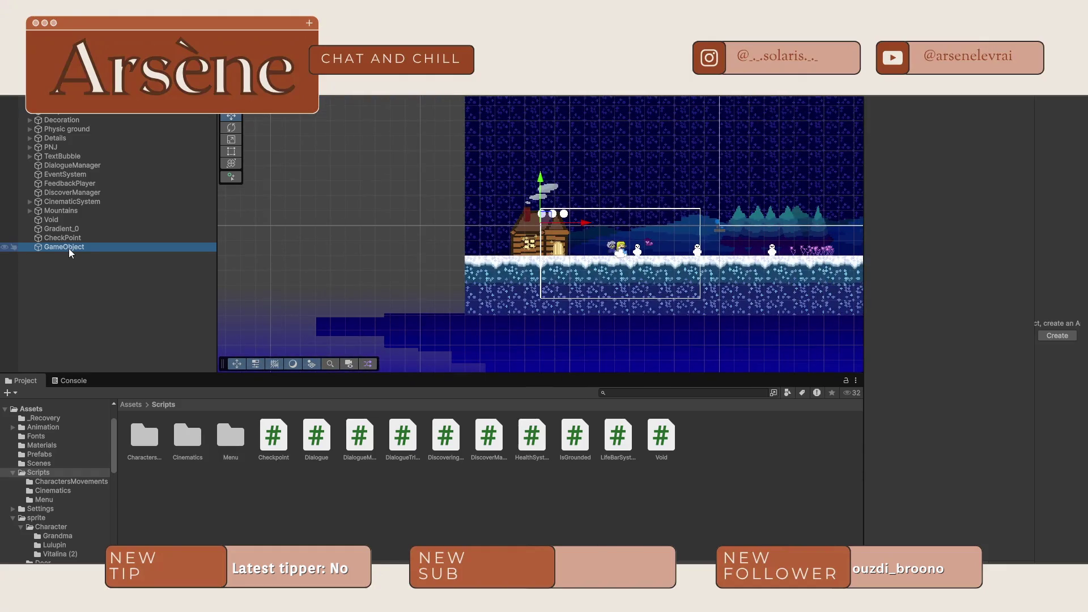
{"action": "left_click", "coordinate": [70, 249]}
{"action": "type", "text": "Invis"}
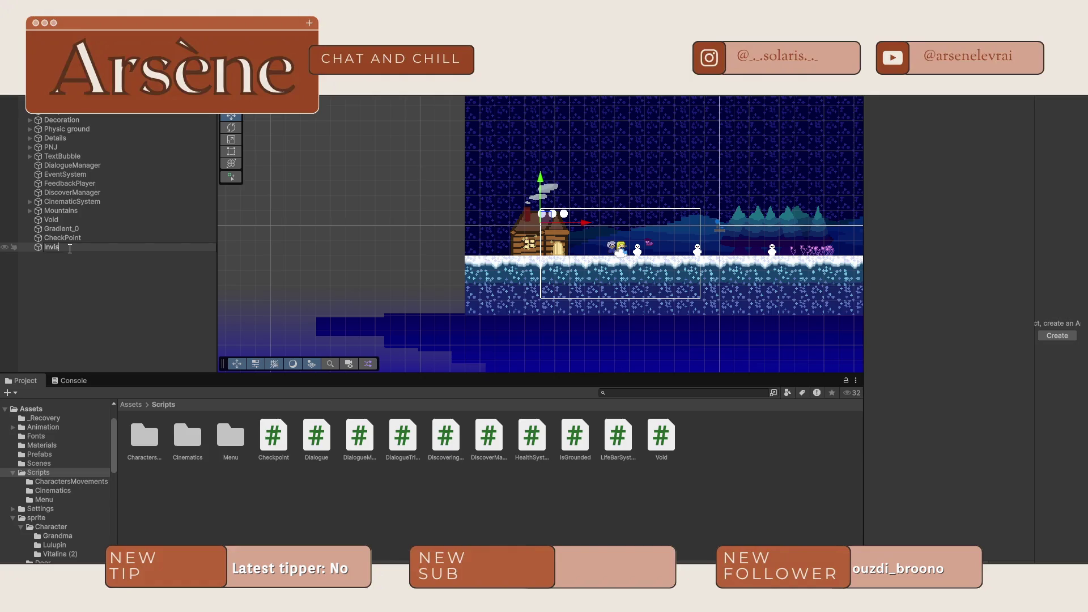
{"action": "type", "text": "ibleWall"}
{"action": "key", "text": "Return"}
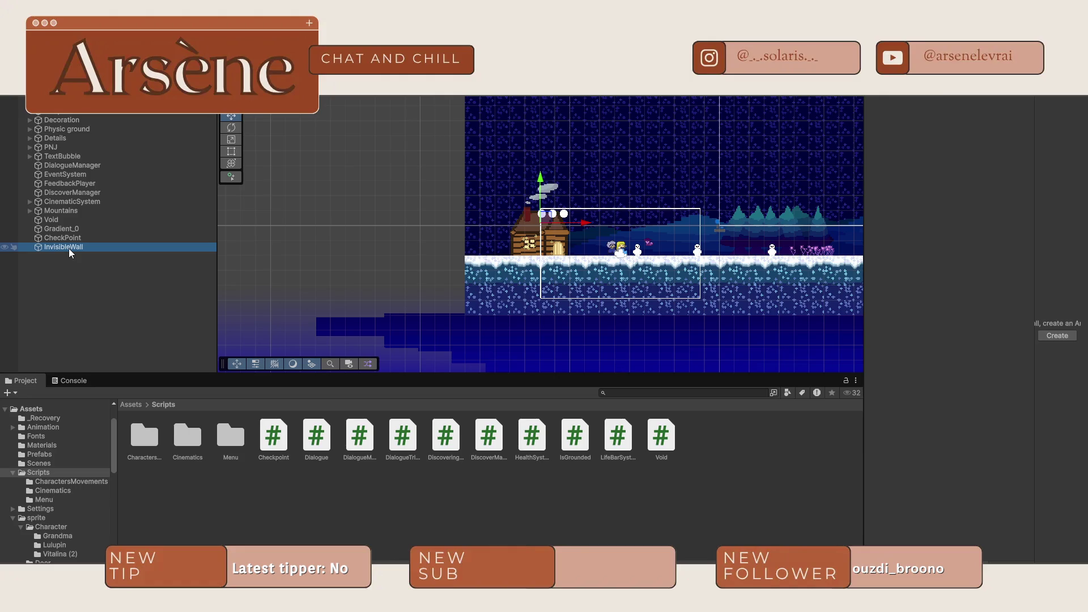
{"action": "left_click_drag", "start_coordinate": [559, 221], "coordinate": [543, 219]}
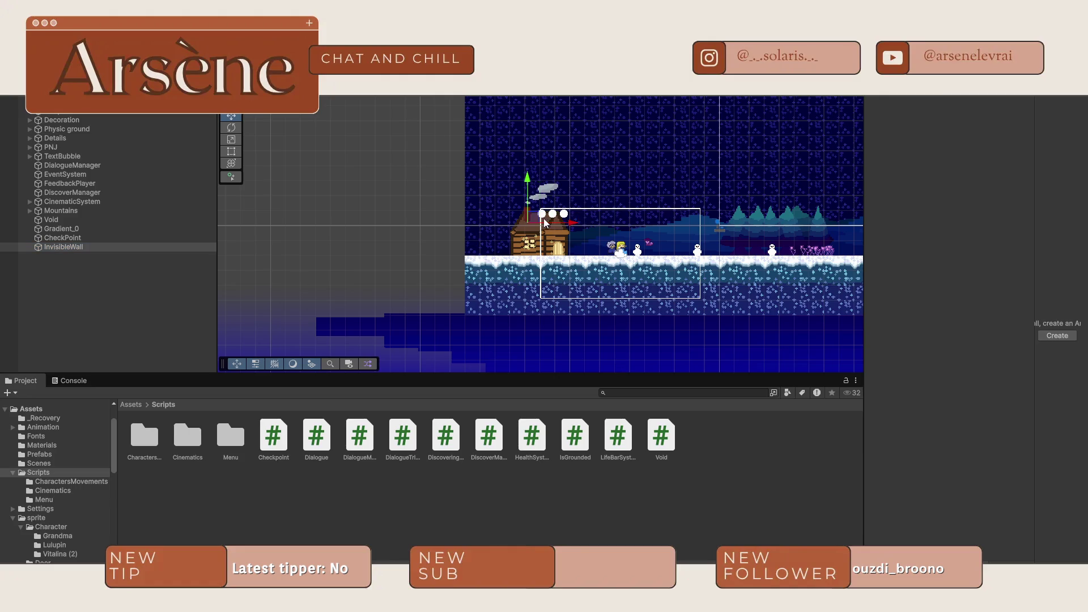
{"action": "scroll", "coordinate": [543, 219], "scroll_direction": "up", "scroll_amount": 3}
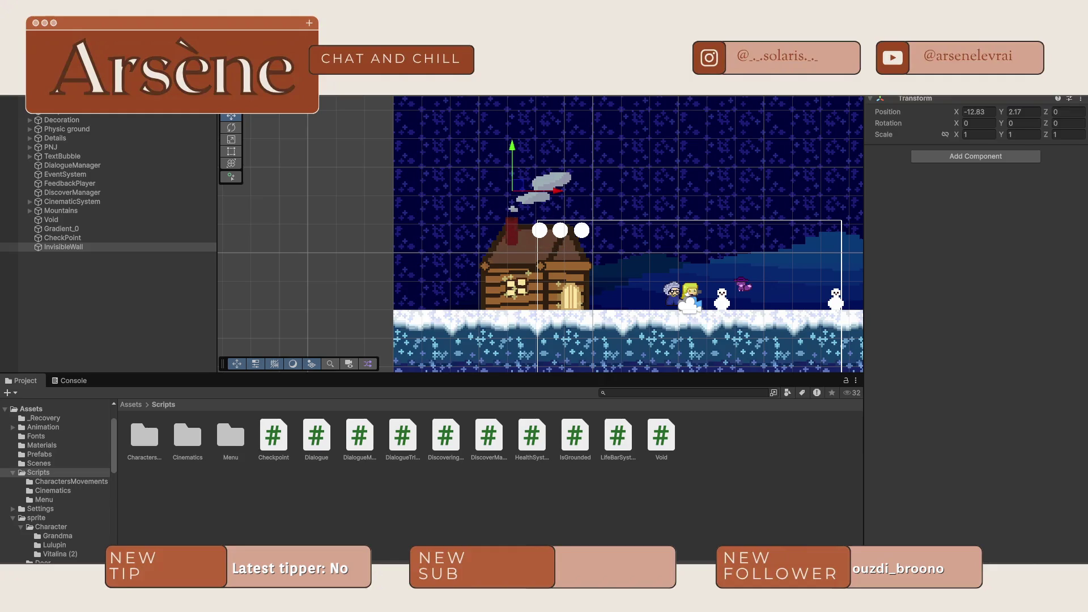
- Give InvisibleWall a Box Collider 2D, lower it, and stretch it tall to scale Y 21.08437
{"action": "left_click", "coordinate": [994, 156]}
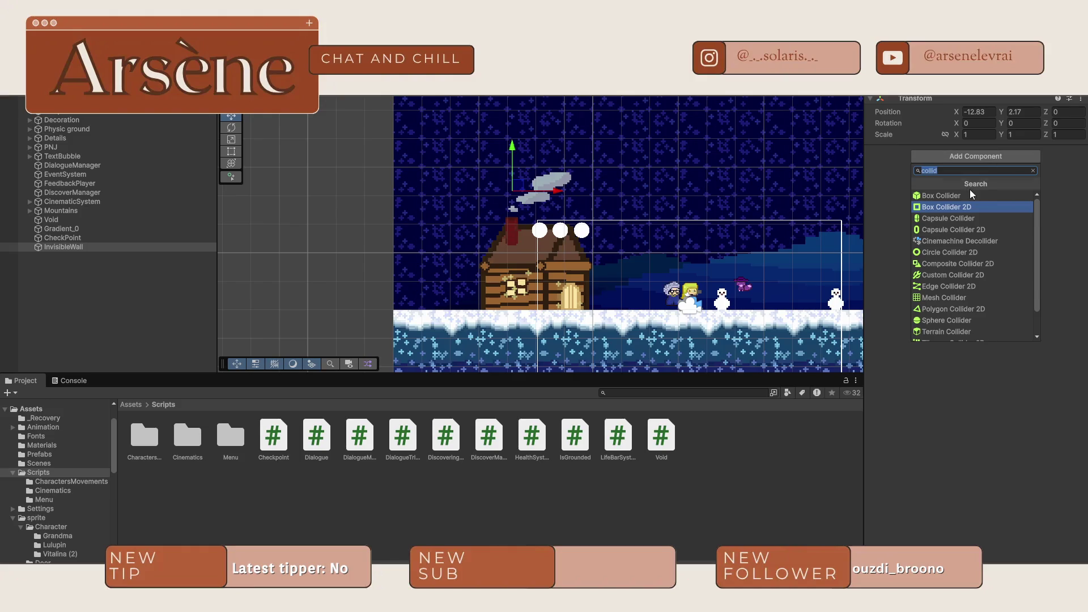
{"action": "left_click", "coordinate": [958, 207]}
{"action": "scroll", "coordinate": [556, 202], "scroll_direction": "up", "scroll_amount": 5}
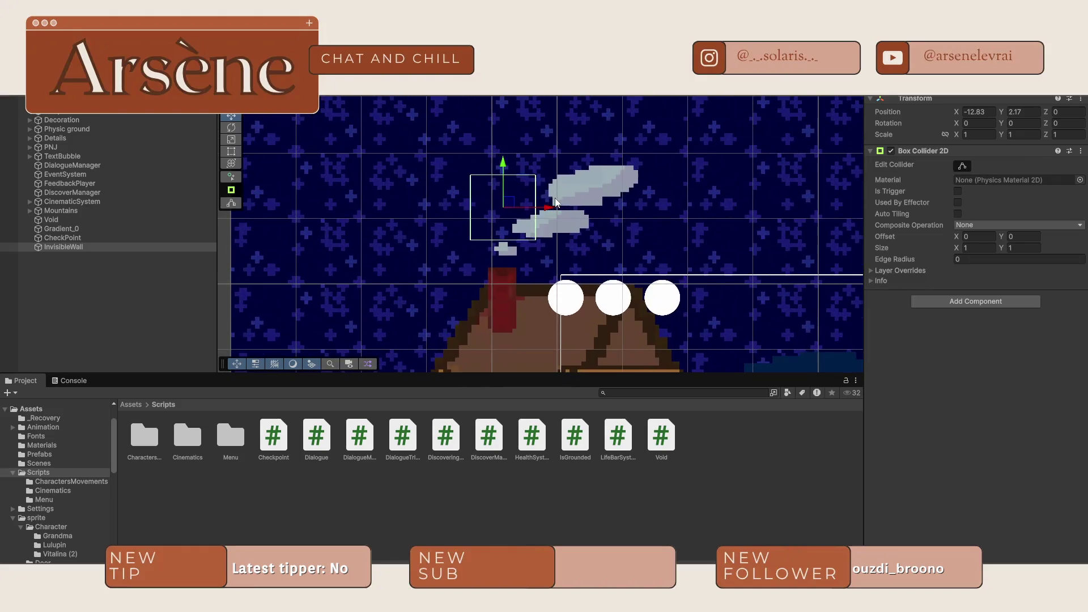
{"action": "mouse_move", "coordinate": [506, 181]}
{"action": "left_mouse_down"}
{"action": "mouse_move", "coordinate": [504, 203]}
{"action": "mouse_move", "coordinate": [504, 34]}
{"action": "left_mouse_up"}
{"action": "key", "text": "r"}
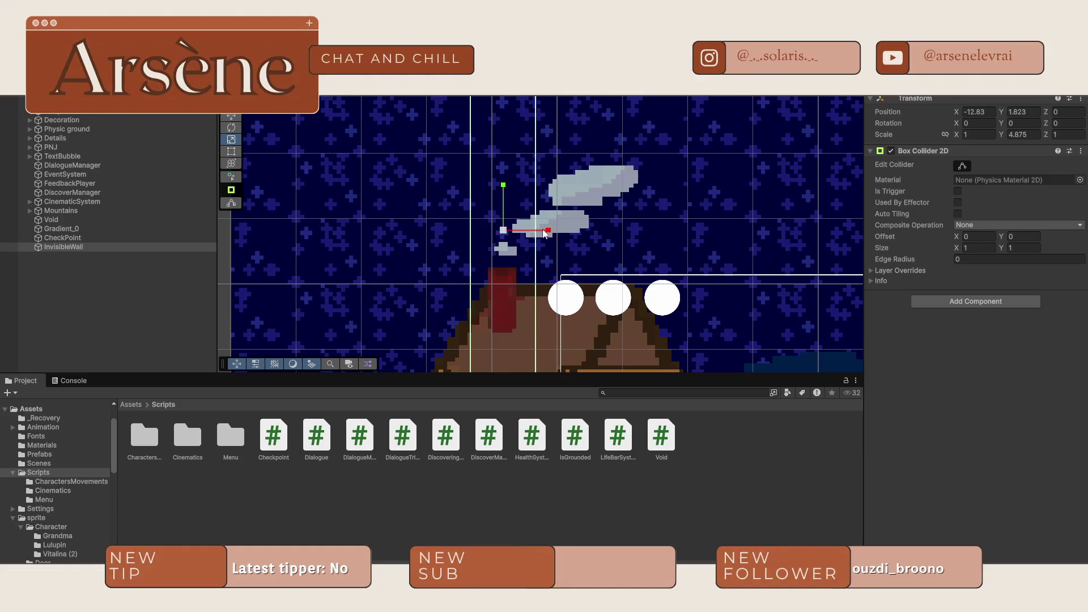
{"action": "scroll", "coordinate": [546, 224], "scroll_direction": "down", "scroll_amount": 5}
{"action": "left_click_drag", "start_coordinate": [536, 180], "coordinate": [535, 34]}
{"action": "scroll", "coordinate": [569, 198], "scroll_direction": "down", "scroll_amount": 8}
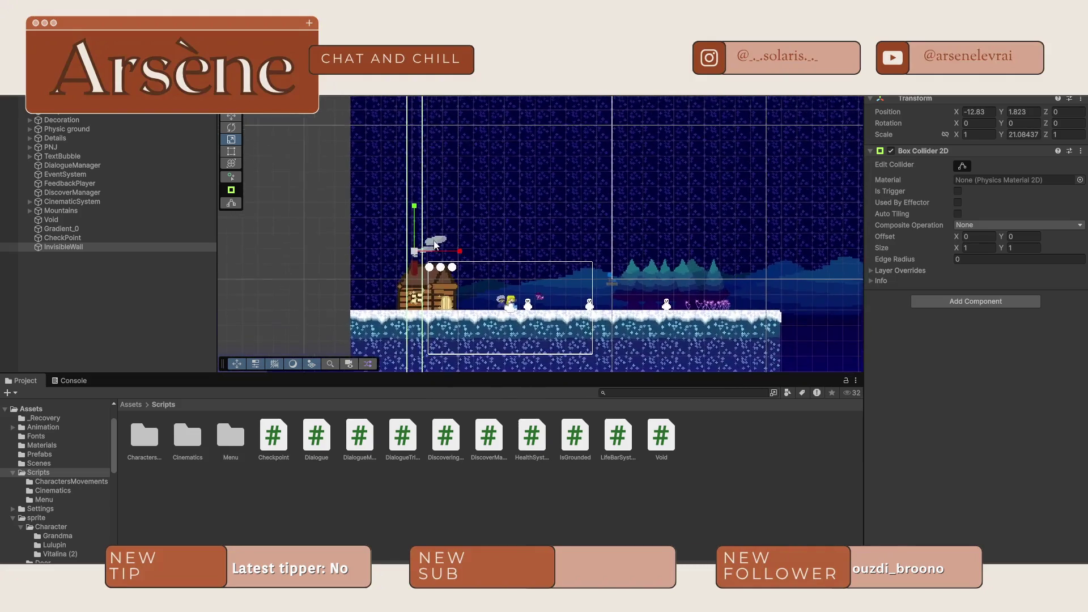
{"action": "left_click", "coordinate": [484, 162]}
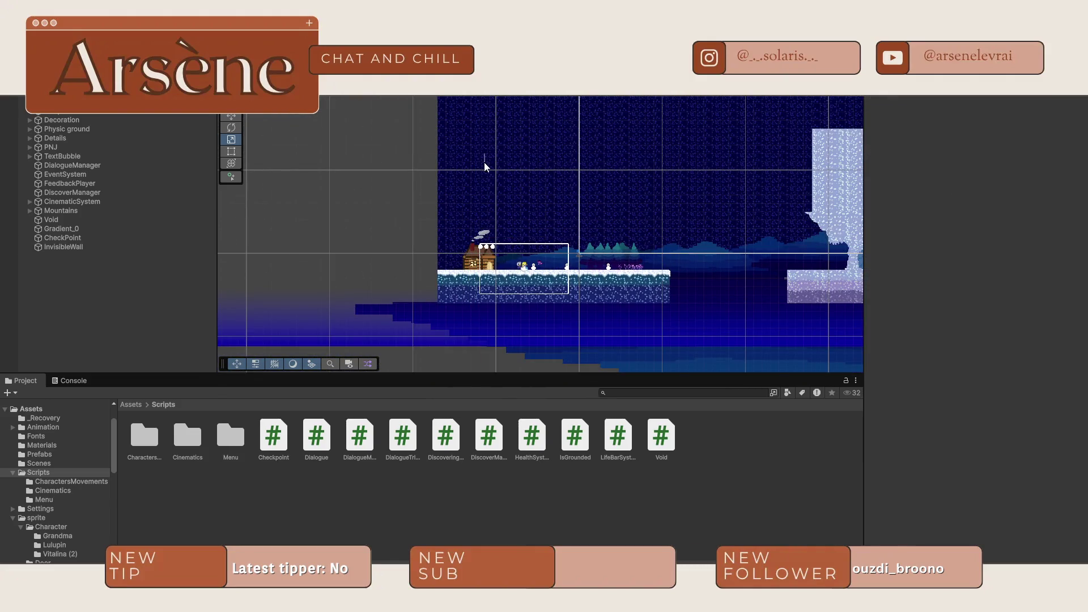
- Look across the scene, select the Sky tilemap, then reselect InvisibleWall
{"action": "scroll", "coordinate": [554, 186], "scroll_direction": "right", "scroll_amount": 3}
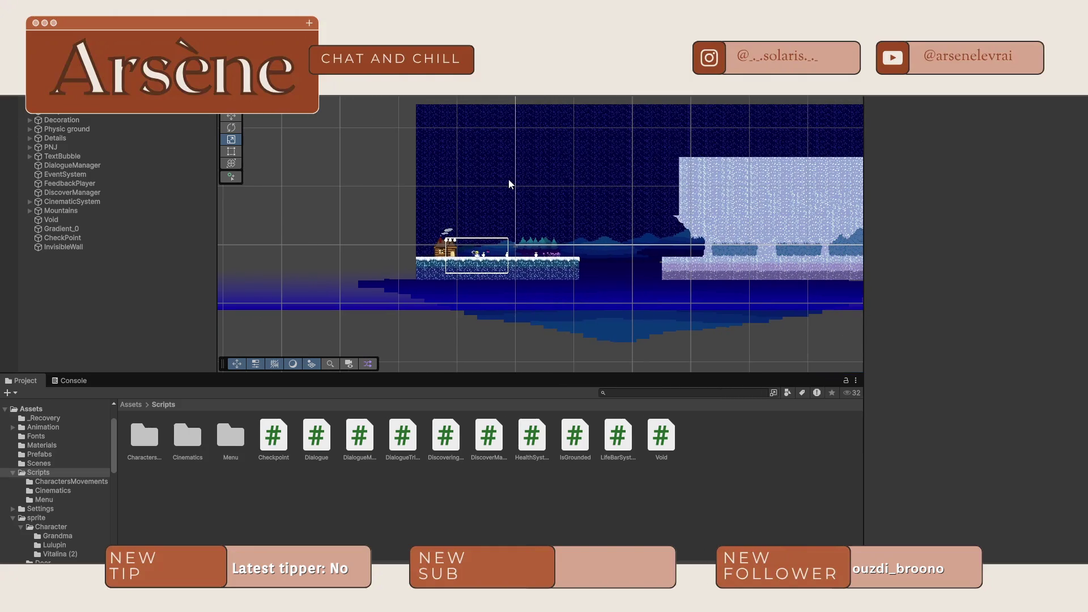
{"action": "scroll", "coordinate": [618, 222], "scroll_direction": "right", "scroll_amount": 10}
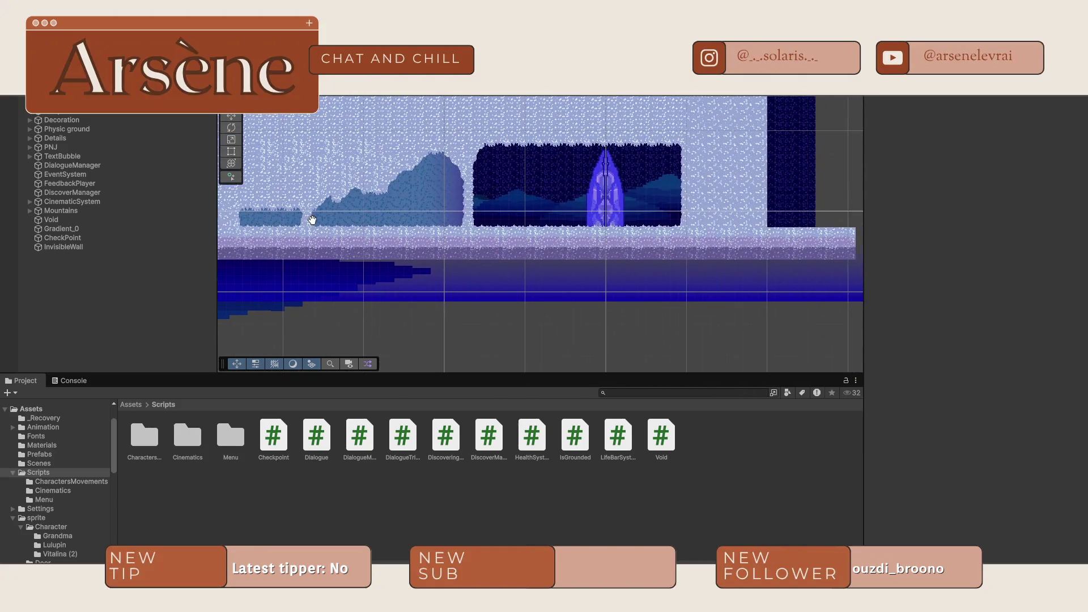
{"action": "scroll", "coordinate": [447, 223], "scroll_direction": "left", "scroll_amount": 10}
{"action": "left_click", "coordinate": [536, 129]}
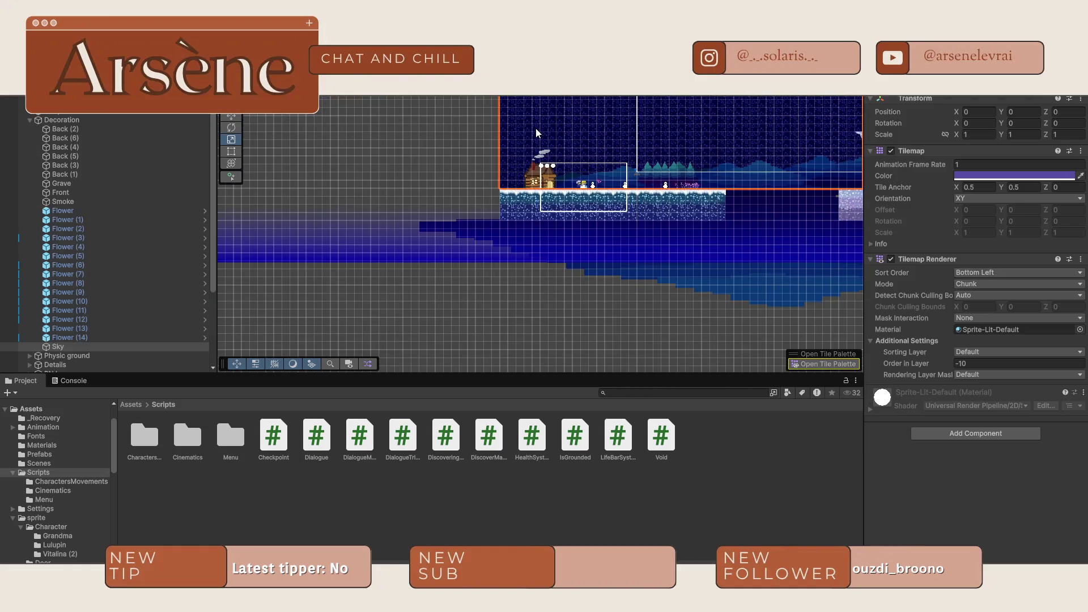
{"action": "scroll", "coordinate": [84, 274], "scroll_direction": "down", "scroll_amount": 5}
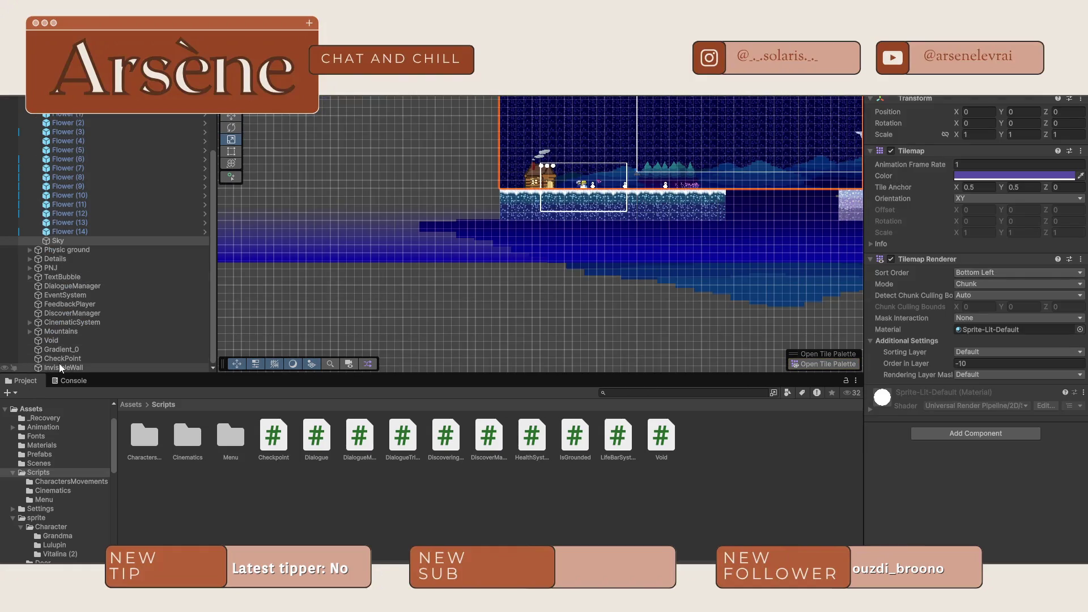
{"action": "left_click", "coordinate": [59, 366]}
- Duplicate InvisibleWall, move the copy to the crystal cave, and rotate it to Z -89.933
{"action": "key", "text": "ctrl+d"}
{"action": "scroll", "coordinate": [532, 287], "scroll_direction": "down", "scroll_amount": 3}
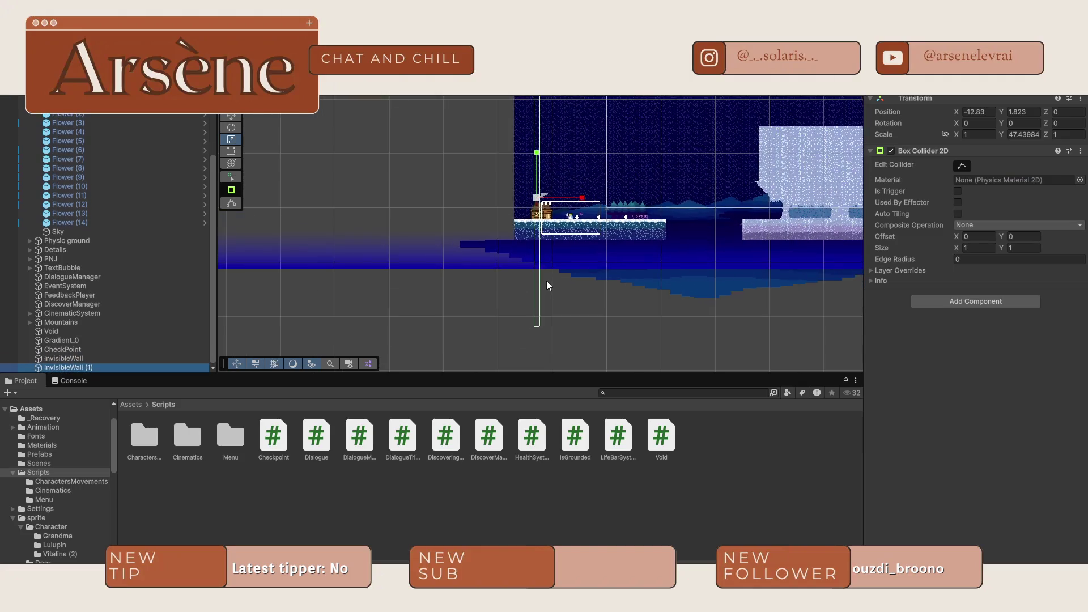
{"action": "left_click_drag", "start_coordinate": [722, 242], "coordinate": [561, 247]}
{"action": "left_click_drag", "start_coordinate": [432, 223], "coordinate": [800, 189]}
{"action": "key", "text": "r"}
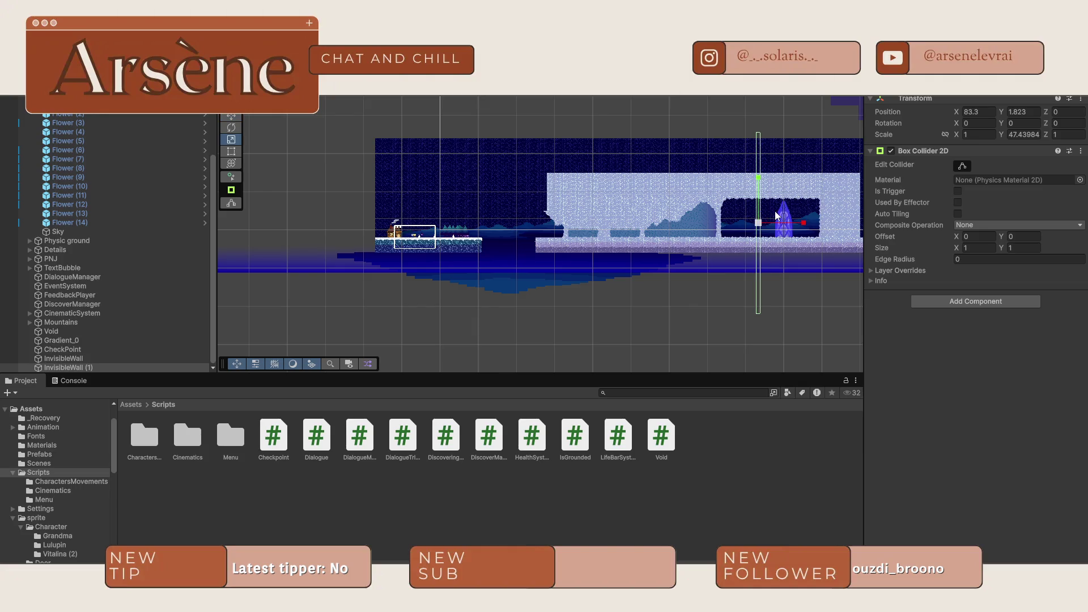
{"action": "key", "text": "e"}
{"action": "key", "text": "f"}
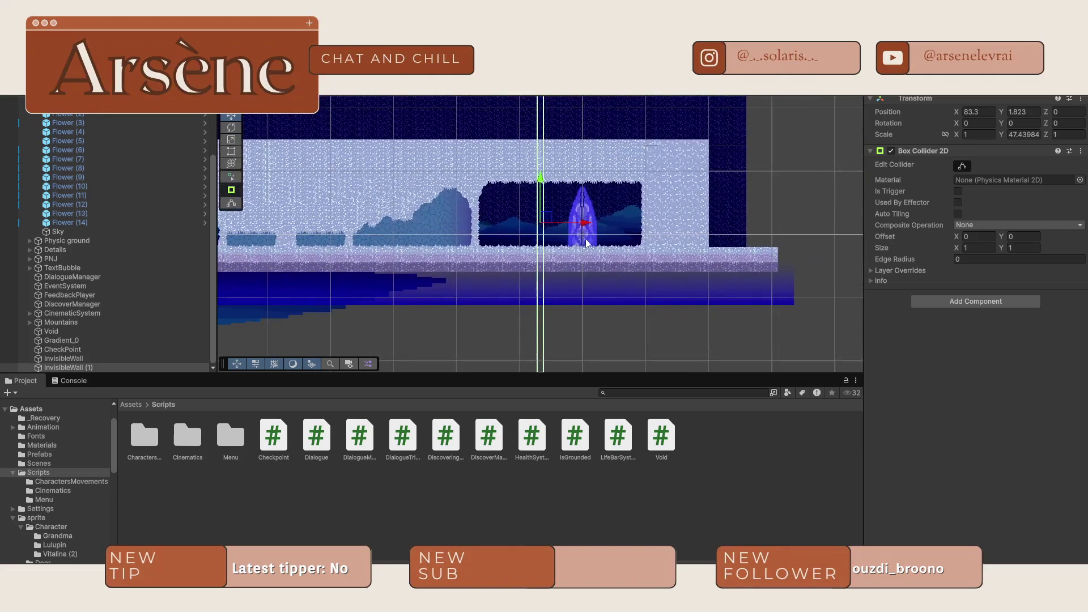
{"action": "mouse_move", "coordinate": [587, 227]}
{"action": "left_mouse_down"}
{"action": "mouse_move", "coordinate": [454, 153]}
{"action": "mouse_move", "coordinate": [369, 181]}
{"action": "mouse_move", "coordinate": [379, 155]}
{"action": "mouse_move", "coordinate": [317, 140]}
{"action": "mouse_move", "coordinate": [117, 138]}
{"action": "mouse_move", "coordinate": [476, 140]}
{"action": "mouse_move", "coordinate": [768, 194]}
{"action": "mouse_move", "coordinate": [162, 223]}
{"action": "mouse_move", "coordinate": [837, 246]}
{"action": "mouse_move", "coordinate": [740, 230]}
{"action": "mouse_move", "coordinate": [600, 229]}
{"action": "mouse_move", "coordinate": [736, 216]}
{"action": "left_mouse_up"}
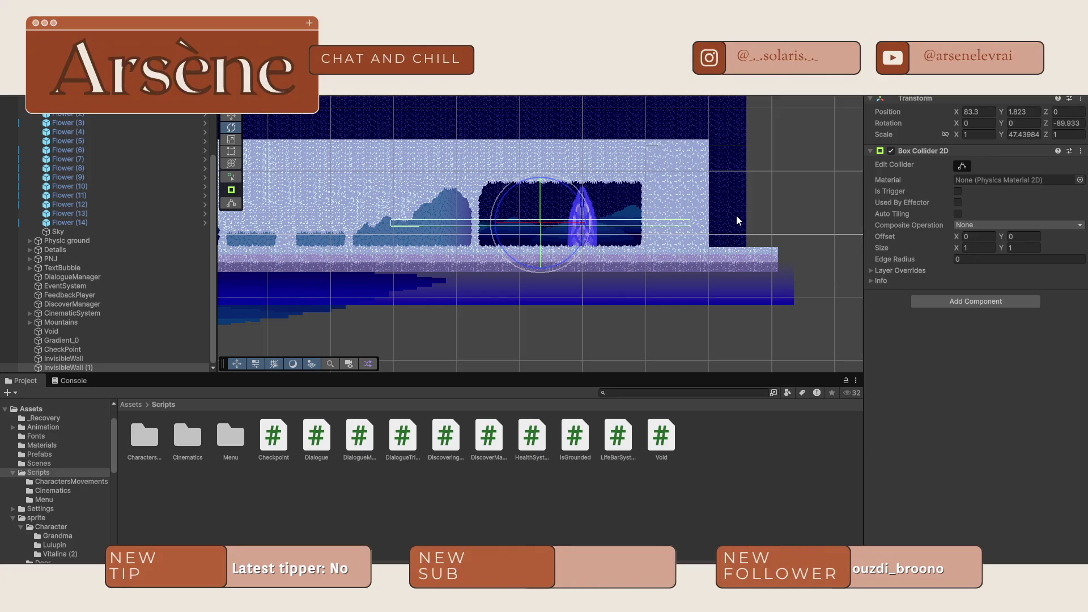
{"action": "key", "text": "w"}
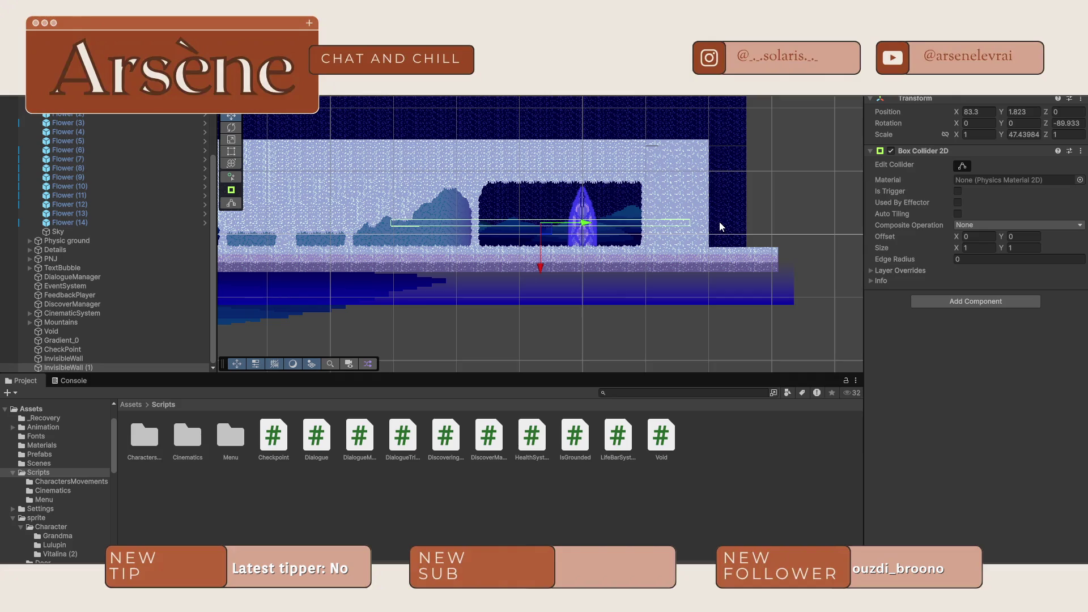
{"action": "left_click", "coordinate": [536, 222]}
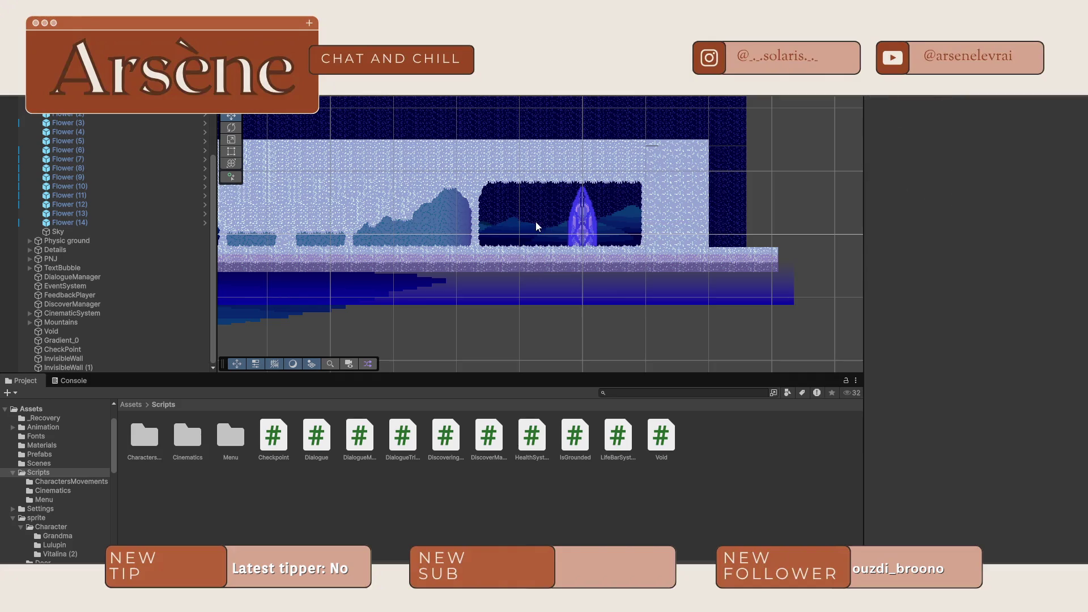
- Move InvisibleWall (1) left and up so it sits over the snow cliff
{"action": "left_click", "coordinate": [537, 212]}
{"action": "left_click", "coordinate": [78, 367]}
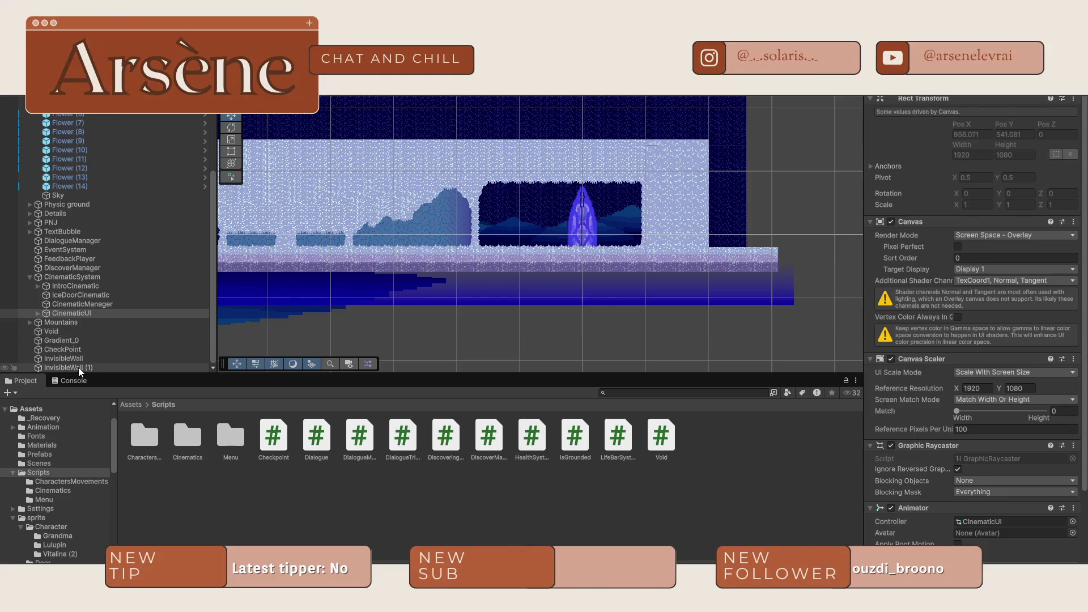
{"action": "left_click_drag", "start_coordinate": [579, 222], "coordinate": [383, 221]}
{"action": "key", "text": "f"}
{"action": "left_click_drag", "start_coordinate": [539, 248], "coordinate": [527, 206]}
{"action": "left_click_drag", "start_coordinate": [576, 173], "coordinate": [570, 173]}
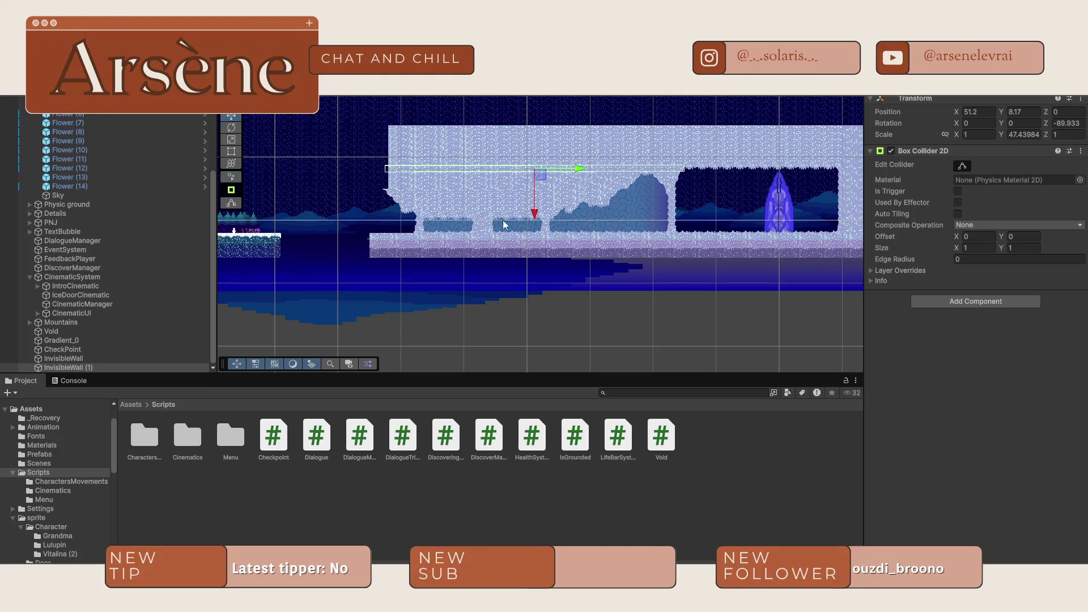
- Stretch the collider wide across the cliff, rest it on the cliff top, and thin it
{"action": "key", "text": "r"}
{"action": "mouse_move", "coordinate": [529, 211]}
{"action": "left_mouse_down"}
{"action": "mouse_move", "coordinate": [528, 113]}
{"action": "mouse_move", "coordinate": [530, 360]}
{"action": "mouse_move", "coordinate": [538, 147]}
{"action": "mouse_move", "coordinate": [536, 318]}
{"action": "mouse_move", "coordinate": [625, 404]}
{"action": "left_mouse_up"}
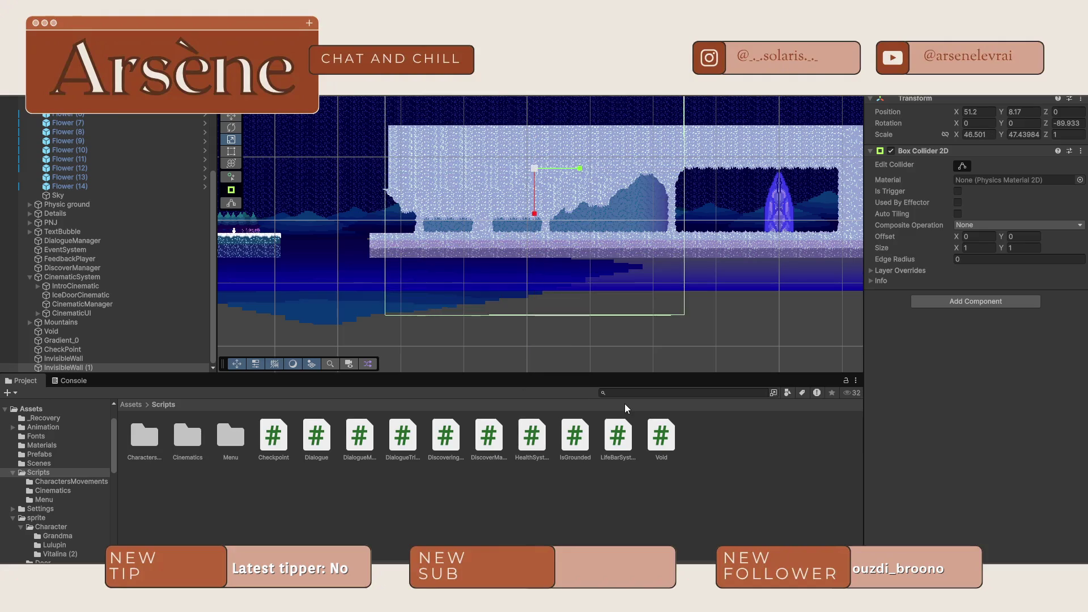
{"action": "left_click_drag", "start_coordinate": [537, 202], "coordinate": [539, 64]}
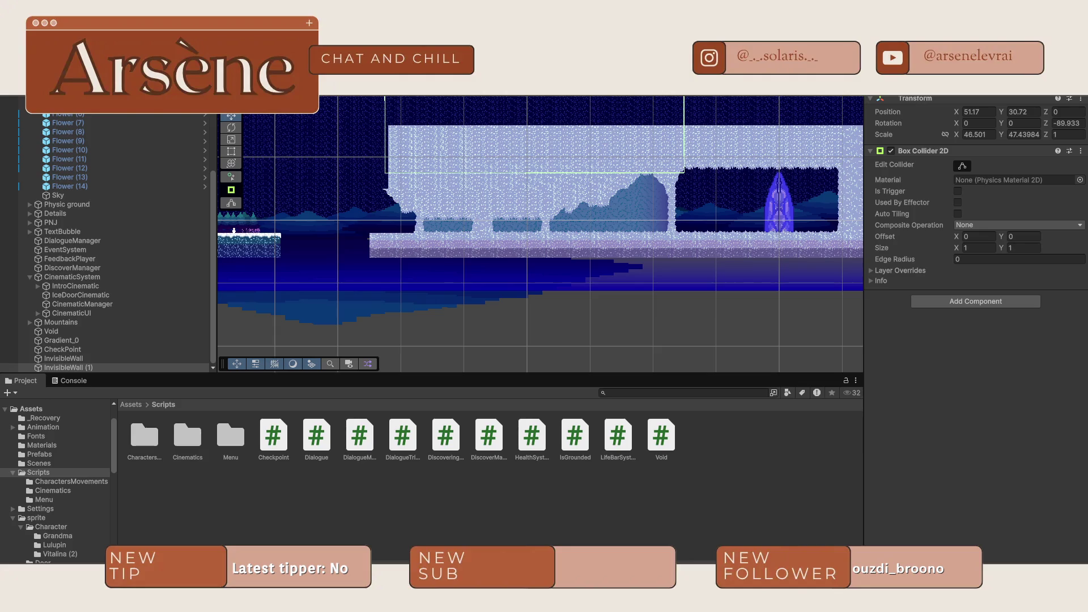
{"action": "mouse_move", "coordinate": [813, 211]}
{"action": "left_mouse_down"}
{"action": "mouse_move", "coordinate": [520, 233]}
{"action": "mouse_move", "coordinate": [646, 221]}
{"action": "mouse_move", "coordinate": [815, 251]}
{"action": "left_mouse_up"}
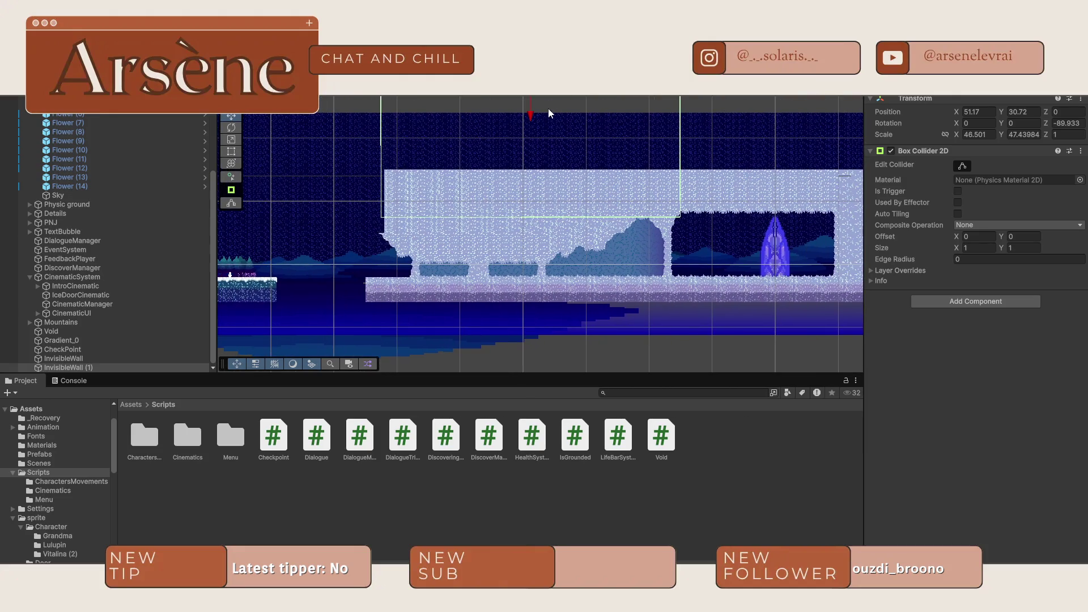
{"action": "left_click_drag", "start_coordinate": [533, 108], "coordinate": [532, 105]}
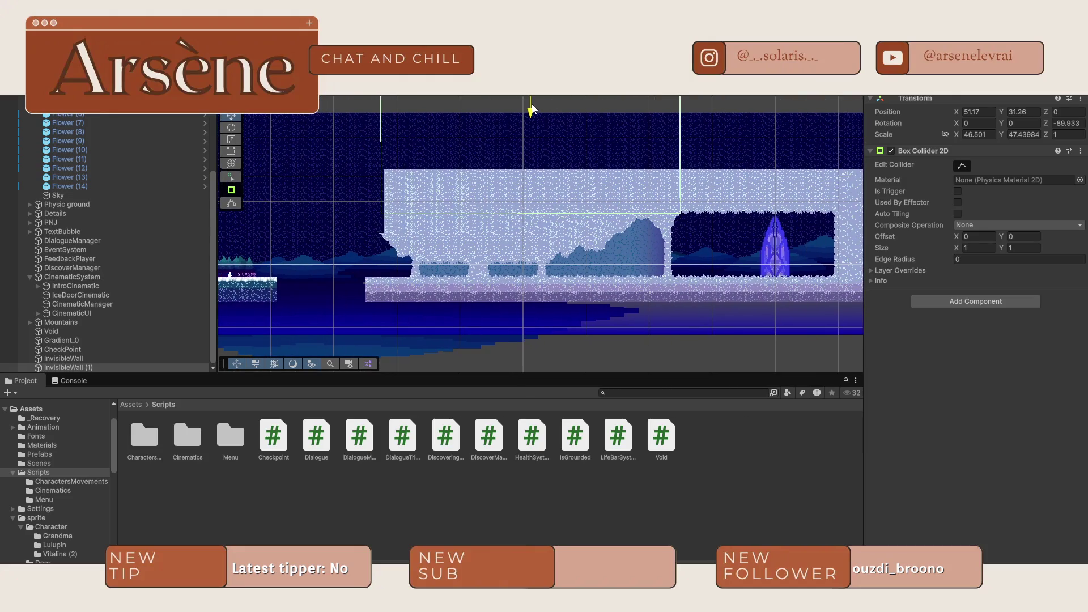
{"action": "left_click_drag", "start_coordinate": [533, 107], "coordinate": [543, 148]}
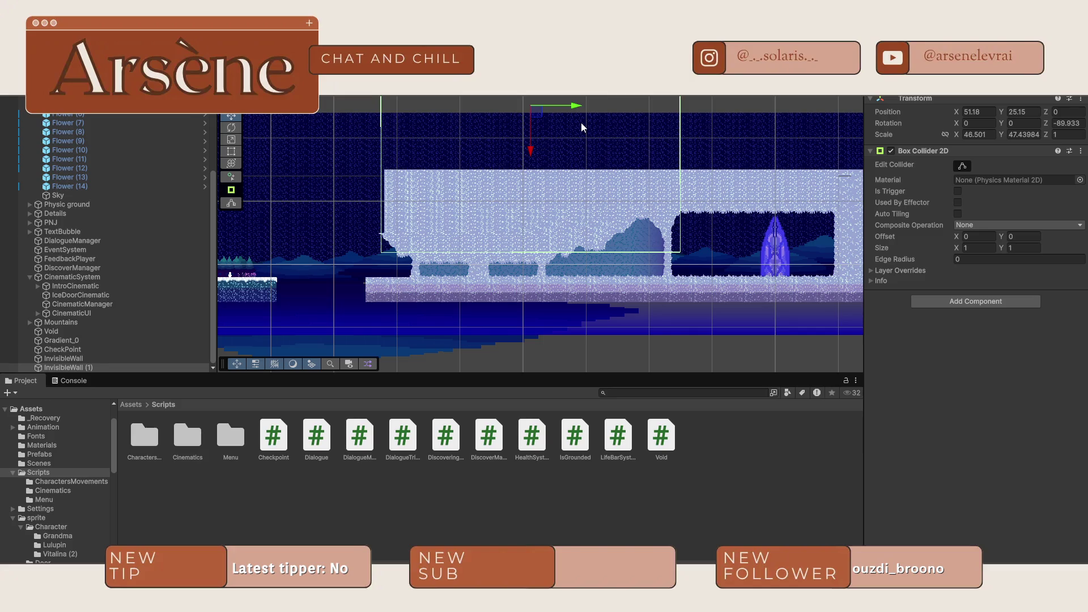
{"action": "key", "text": "r"}
{"action": "mouse_move", "coordinate": [579, 107]}
{"action": "left_mouse_down"}
{"action": "mouse_move", "coordinate": [609, 103]}
{"action": "mouse_move", "coordinate": [542, 113]}
{"action": "mouse_move", "coordinate": [537, 138]}
{"action": "mouse_move", "coordinate": [519, 116]}
{"action": "mouse_move", "coordinate": [543, 100]}
{"action": "mouse_move", "coordinate": [529, 108]}
{"action": "mouse_move", "coordinate": [675, 122]}
{"action": "mouse_move", "coordinate": [604, 130]}
{"action": "mouse_move", "coordinate": [603, 112]}
{"action": "left_mouse_up"}
{"action": "key", "text": "w"}
{"action": "key", "text": "r"}
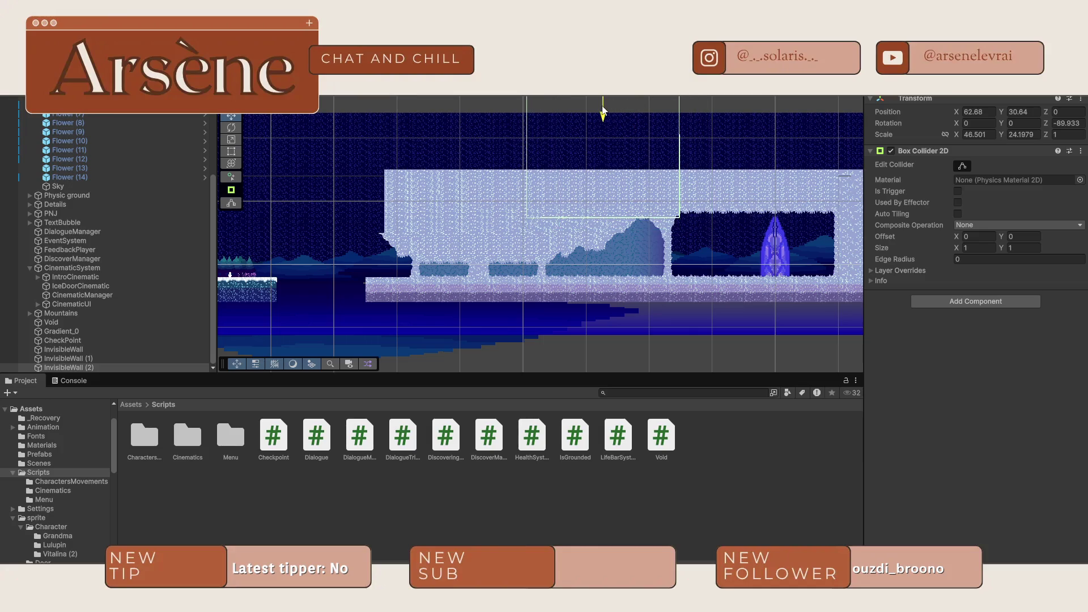
- Nudge InvisibleWall (2) slightly left and stretch it much wider above the crystal cave
{"action": "scroll", "coordinate": [646, 99], "scroll_direction": "up", "scroll_amount": 5}
{"action": "scroll", "coordinate": [646, 98], "scroll_direction": "right", "scroll_amount": 5}
{"action": "left_click_drag", "start_coordinate": [551, 161], "coordinate": [550, 161]}
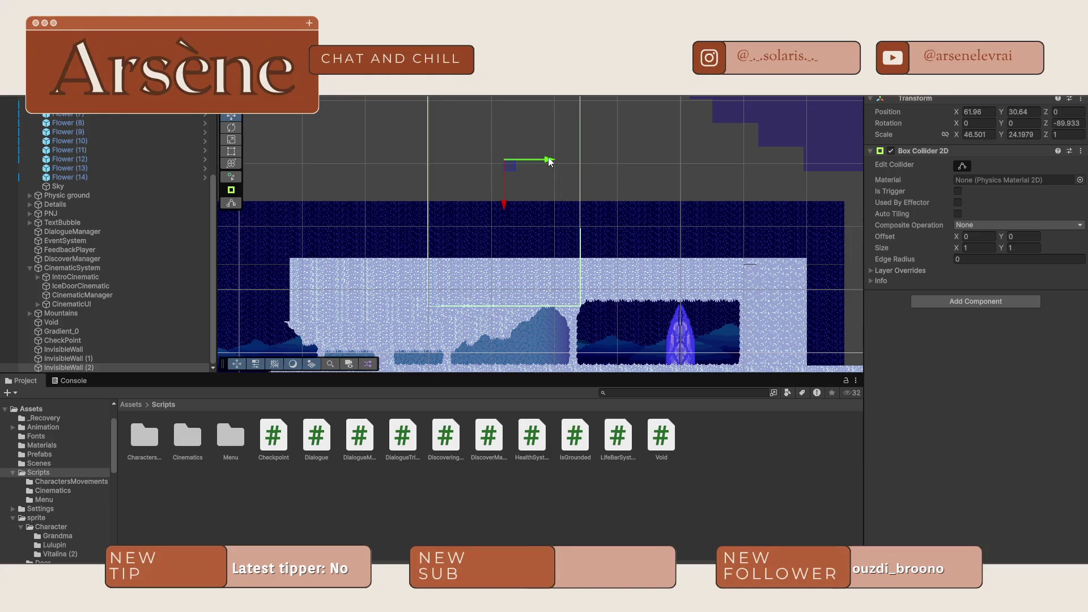
{"action": "key", "text": "r"}
{"action": "mouse_move", "coordinate": [535, 160]}
{"action": "left_mouse_down"}
{"action": "mouse_move", "coordinate": [625, 168]}
{"action": "mouse_move", "coordinate": [574, 194]}
{"action": "mouse_move", "coordinate": [559, 173]}
{"action": "mouse_move", "coordinate": [663, 161]}
{"action": "mouse_move", "coordinate": [594, 174]}
{"action": "left_mouse_up"}
{"action": "key", "text": "w"}
- Reselect InvisibleWall (2) and duplicate it to create InvisibleWall (3)
{"action": "scroll", "coordinate": [638, 271], "scroll_direction": "down", "scroll_amount": 2}
{"action": "scroll", "coordinate": [638, 271], "scroll_direction": "down", "scroll_amount": 5}
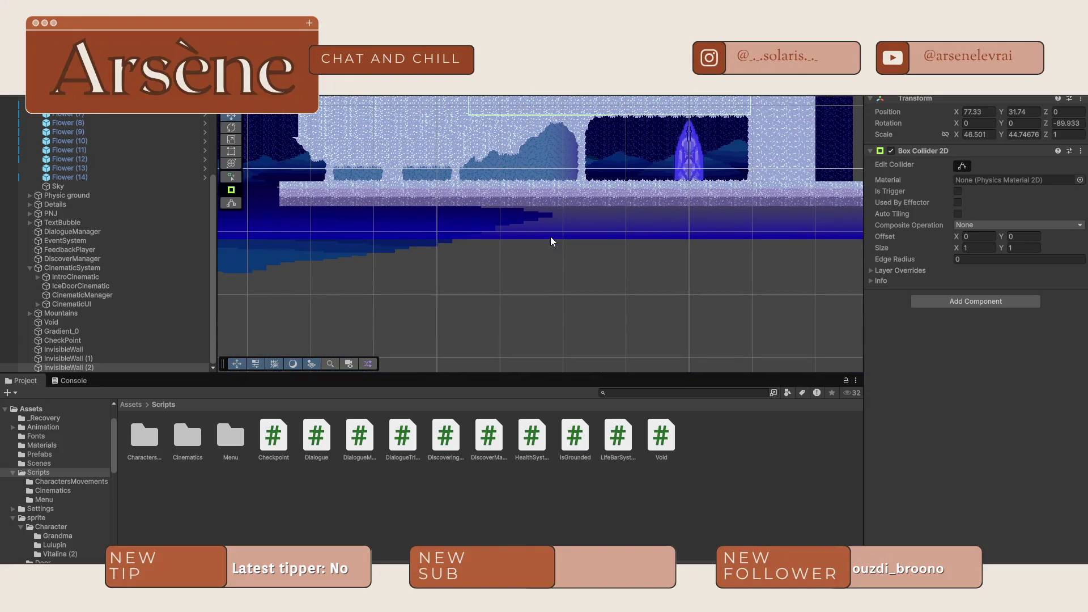
{"action": "scroll", "coordinate": [577, 280], "scroll_direction": "up", "scroll_amount": 4}
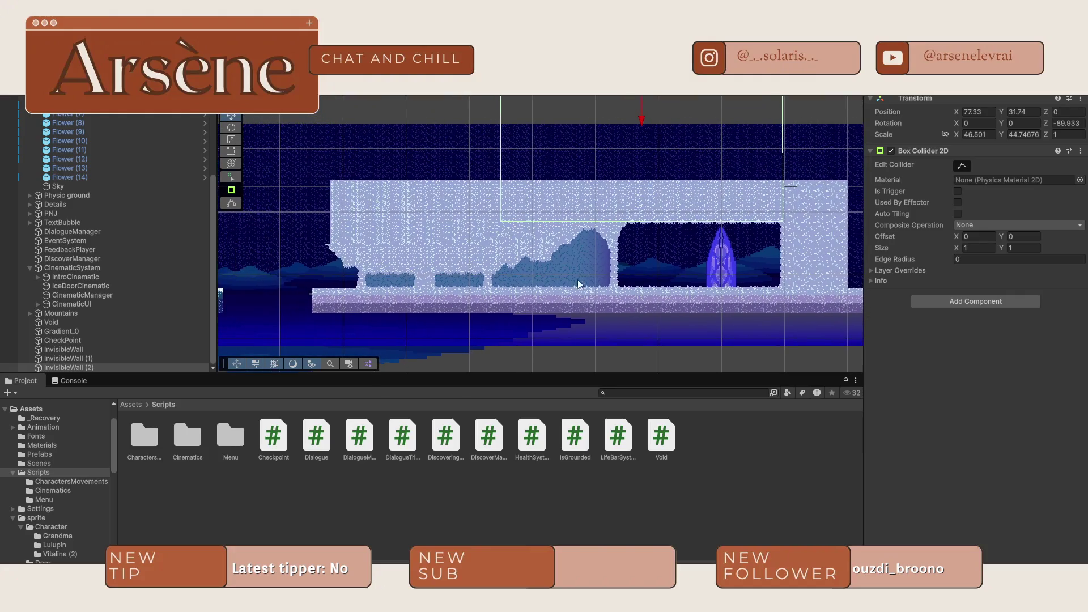
{"action": "left_click", "coordinate": [587, 364]}
{"action": "left_click", "coordinate": [472, 201]}
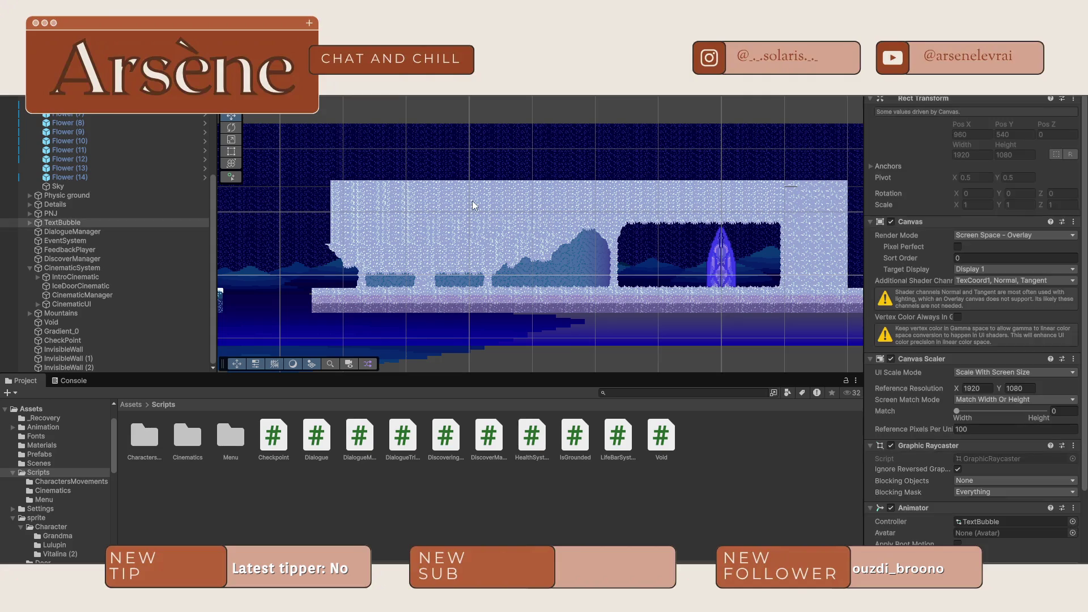
{"action": "left_click", "coordinate": [89, 366]}
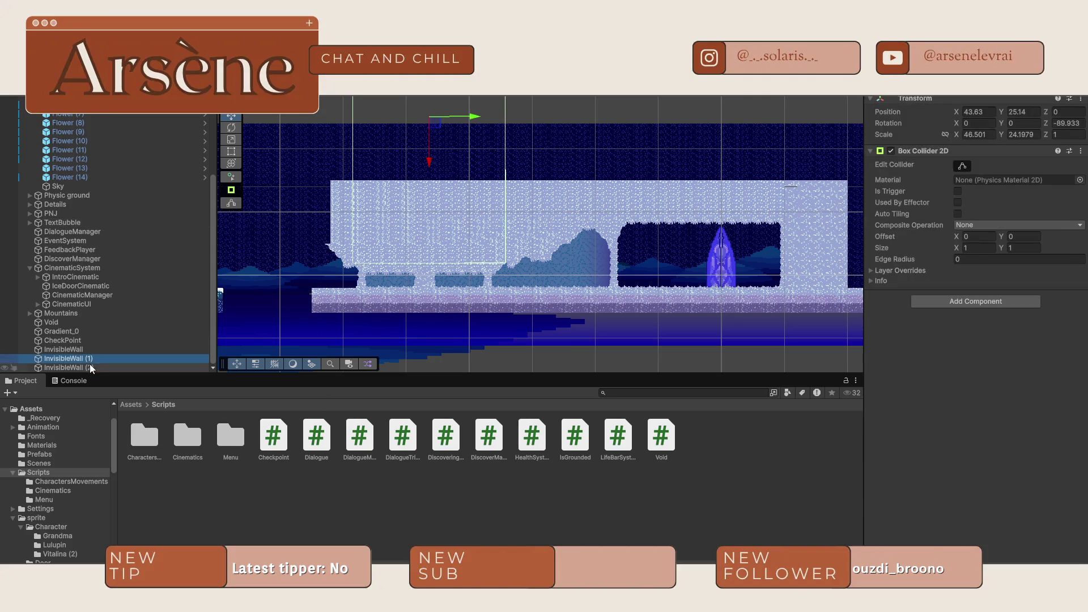
{"action": "key", "text": "ctrl+d"}
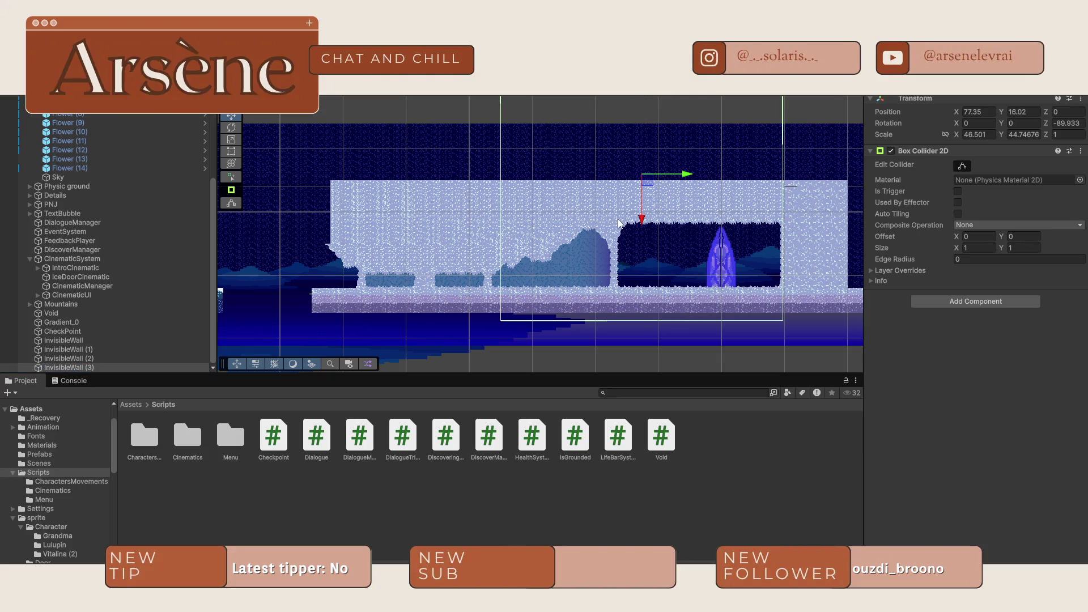
- Move the new InvisibleWall (3) up, then down onto the mountain slope
{"action": "left_click", "coordinate": [647, 150]}
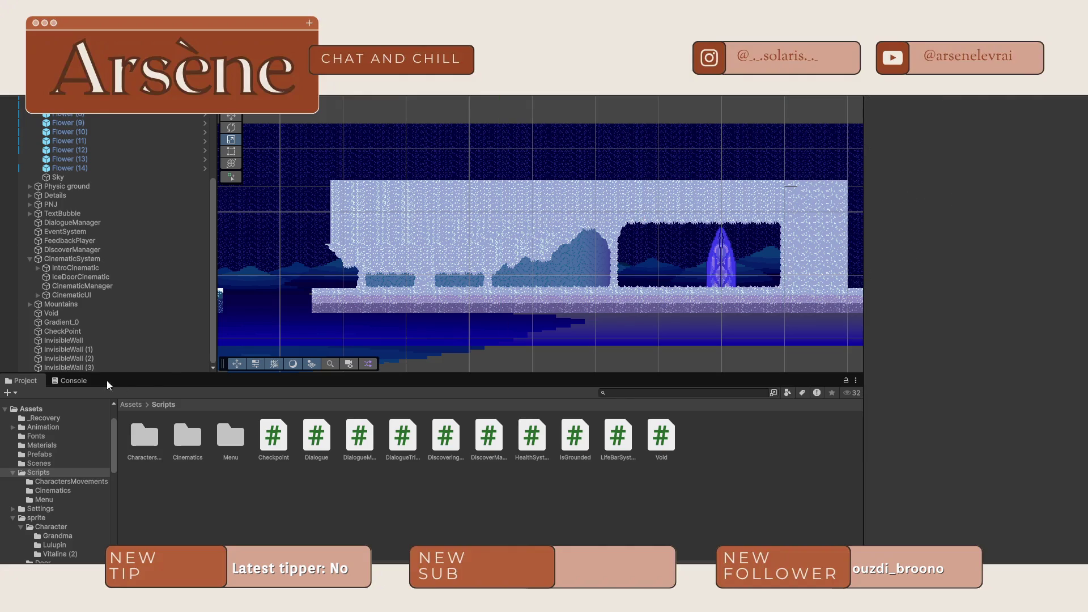
{"action": "left_click", "coordinate": [80, 367]}
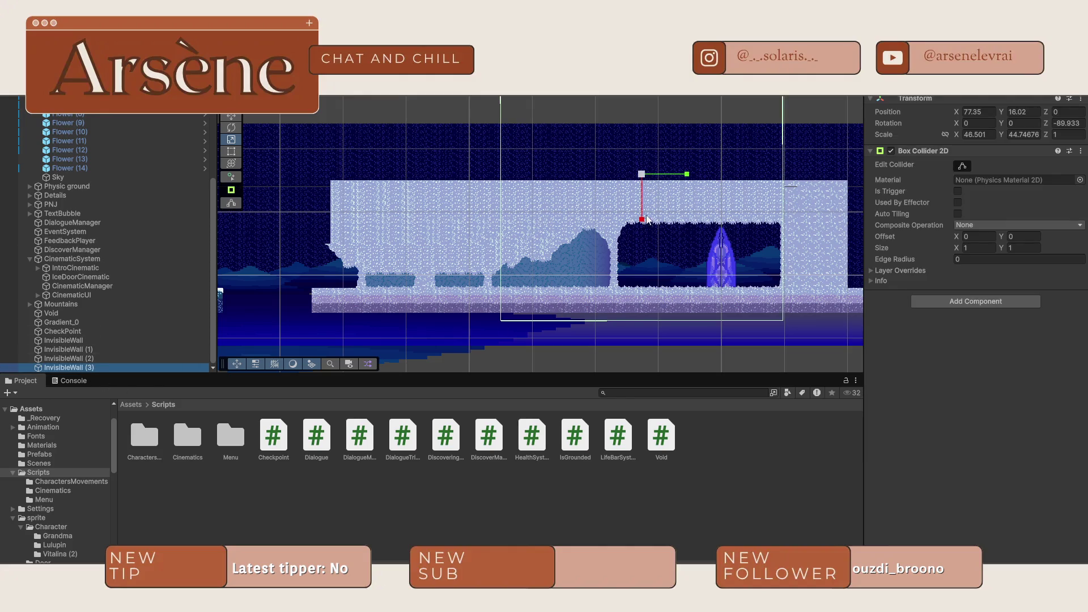
{"action": "mouse_move", "coordinate": [646, 218]}
{"action": "left_mouse_down"}
{"action": "mouse_move", "coordinate": [644, 175]}
{"action": "mouse_move", "coordinate": [668, 175]}
{"action": "mouse_move", "coordinate": [607, 187]}
{"action": "mouse_move", "coordinate": [646, 196]}
{"action": "mouse_move", "coordinate": [435, 169]}
{"action": "mouse_move", "coordinate": [448, 169]}
{"action": "mouse_move", "coordinate": [435, 290]}
{"action": "left_mouse_up"}
{"action": "scroll", "coordinate": [646, 195], "scroll_direction": "up", "scroll_amount": 2}
{"action": "scroll", "coordinate": [449, 219], "scroll_direction": "up", "scroll_amount": 2}
{"action": "left_click_drag", "start_coordinate": [473, 249], "coordinate": [549, 255]}
{"action": "key", "text": "e"}
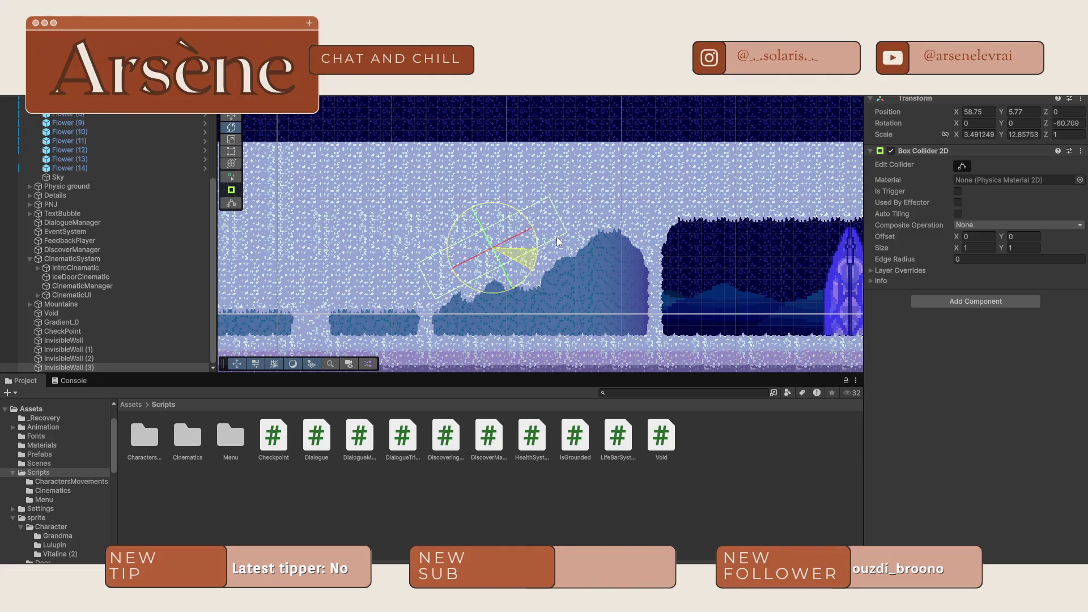
- Lengthen the slanted InvisibleWall (3) along the slope and shift it further up-right
{"action": "left_click", "coordinate": [535, 236]}
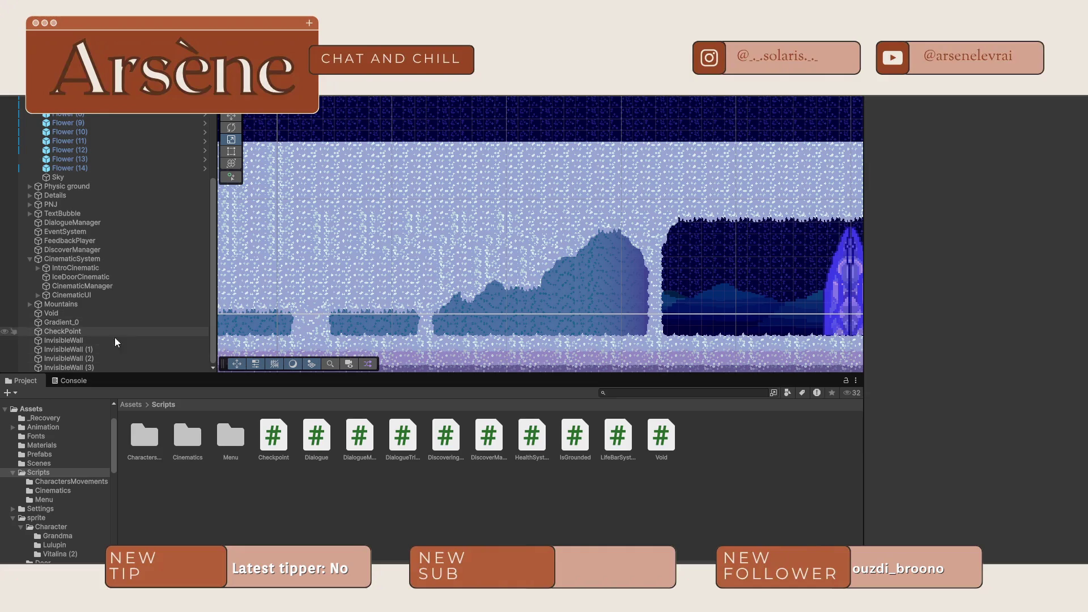
{"action": "left_click", "coordinate": [85, 368]}
{"action": "mouse_move", "coordinate": [533, 234]}
{"action": "left_mouse_down"}
{"action": "mouse_move", "coordinate": [510, 244]}
{"action": "mouse_move", "coordinate": [502, 264]}
{"action": "left_mouse_up"}
{"action": "left_click_drag", "start_coordinate": [525, 217], "coordinate": [549, 205]}
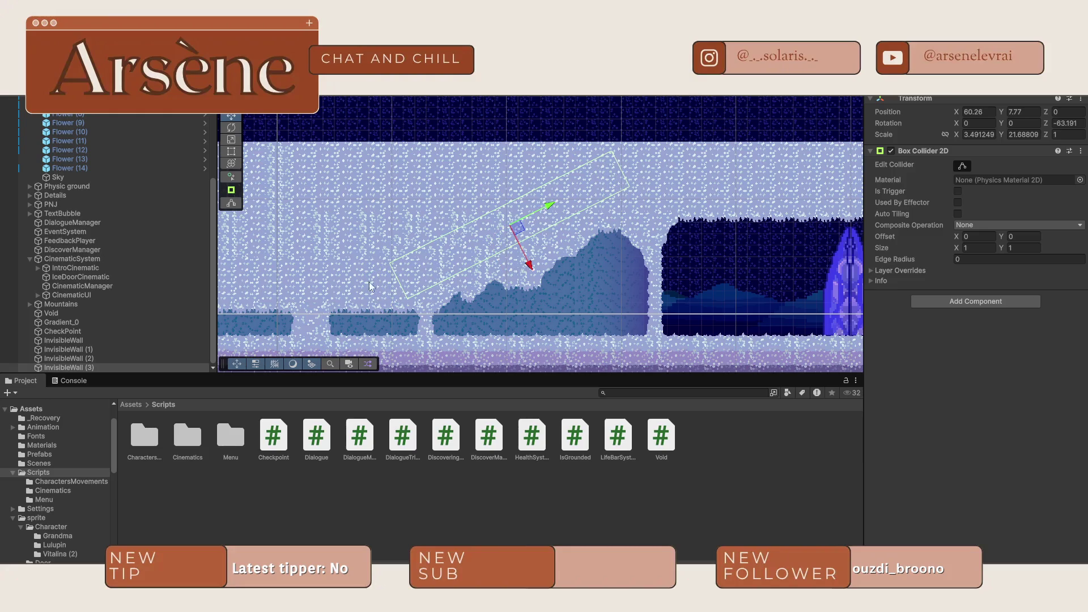
{"action": "left_click", "coordinate": [94, 358]}
{"action": "left_click", "coordinate": [86, 342]}
{"action": "left_click", "coordinate": [83, 353]}
{"action": "left_click", "coordinate": [90, 366]}
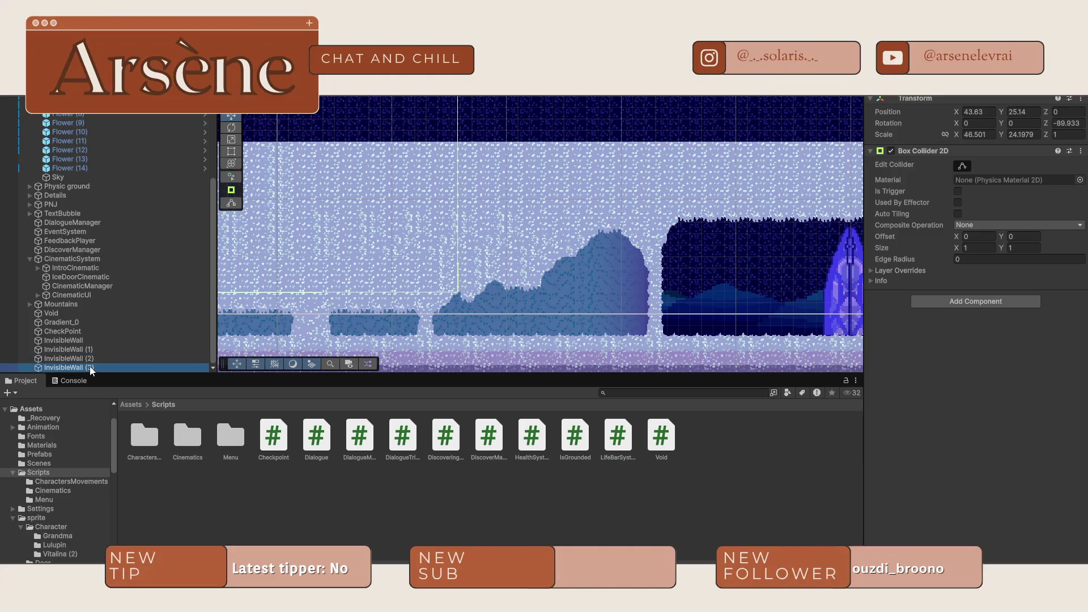
{"action": "left_click_drag", "start_coordinate": [545, 217], "coordinate": [570, 206]}
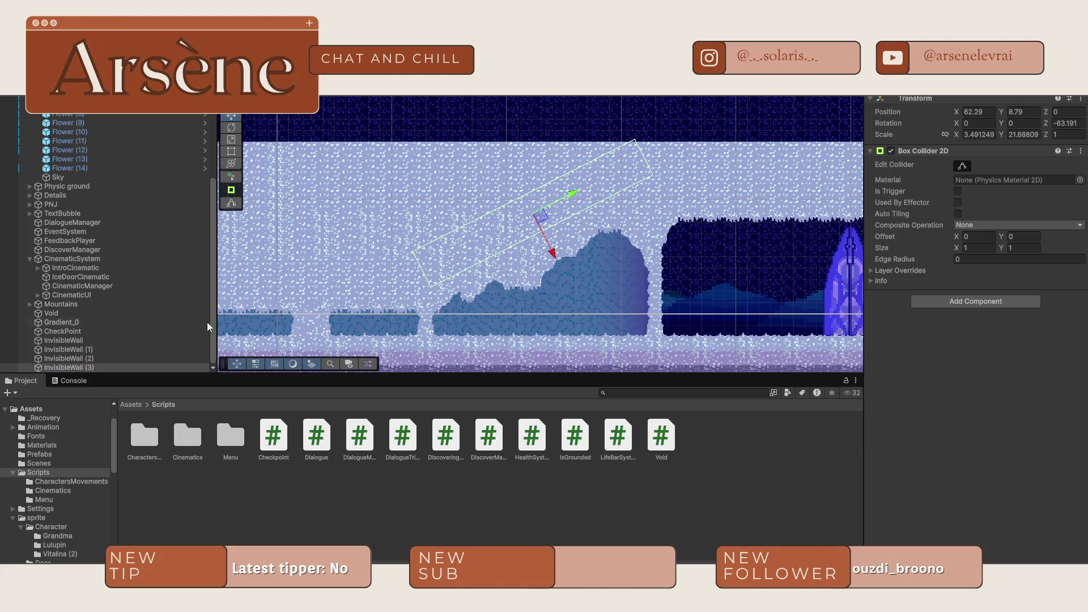
- Frame InvisibleWall (1) to (3), then shorten the slanted InvisibleWall (3) slightly
{"action": "left_click", "coordinate": [132, 348]}
{"action": "left_click", "coordinate": [124, 366], "text": "shift"}
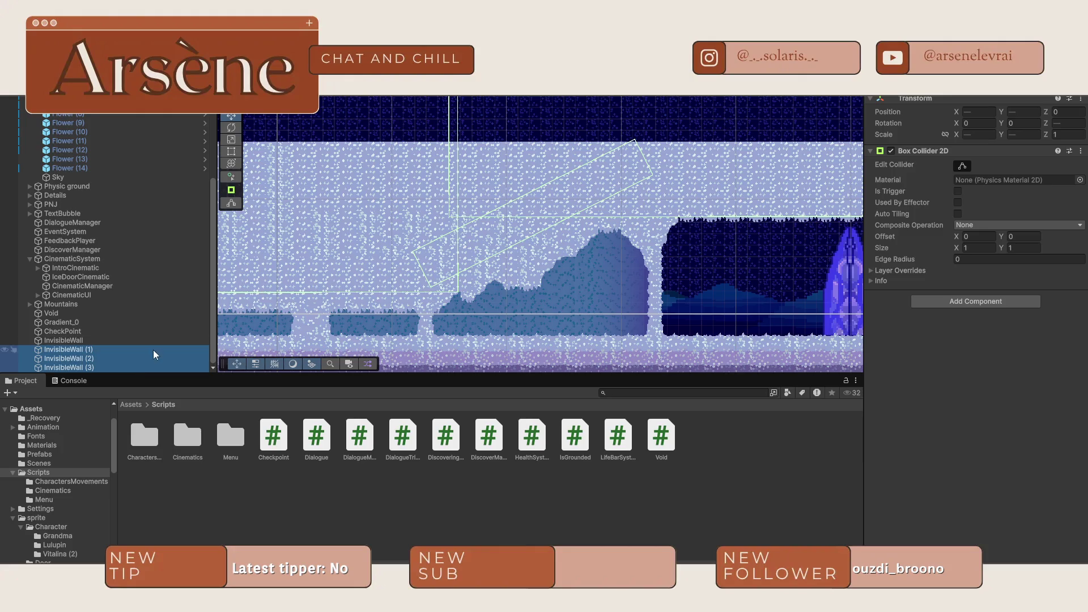
{"action": "left_click", "coordinate": [128, 366]}
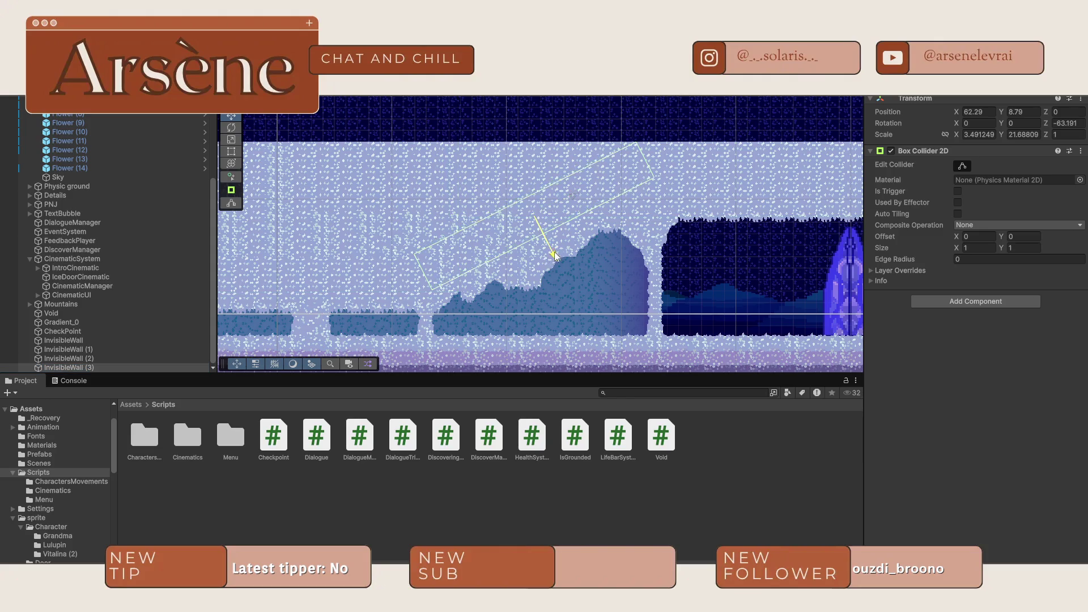
{"action": "left_click", "coordinate": [110, 349], "text": "shift"}
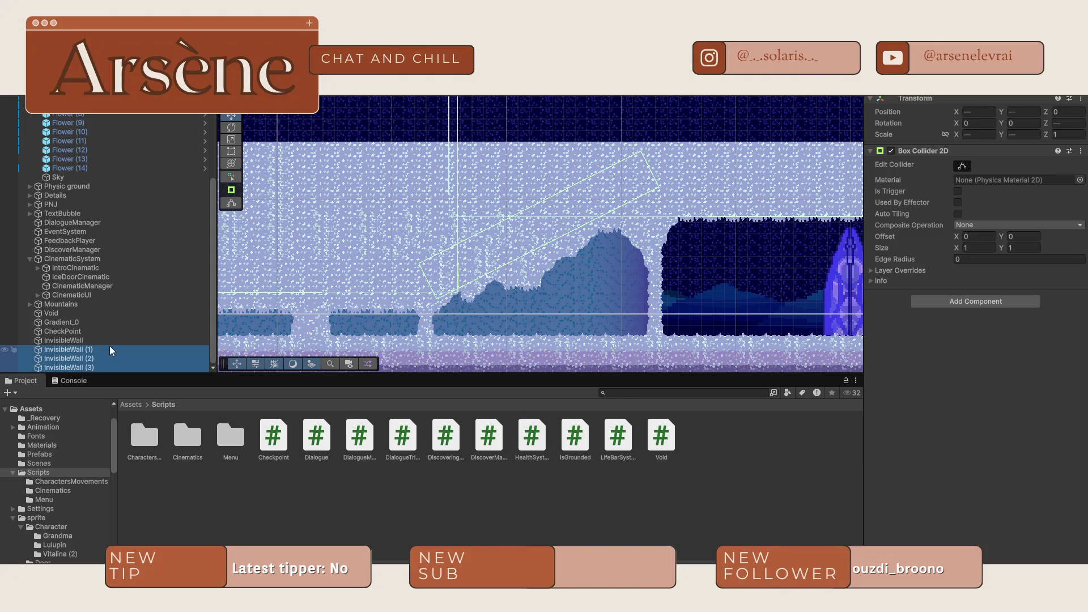
{"action": "key", "text": "f"}
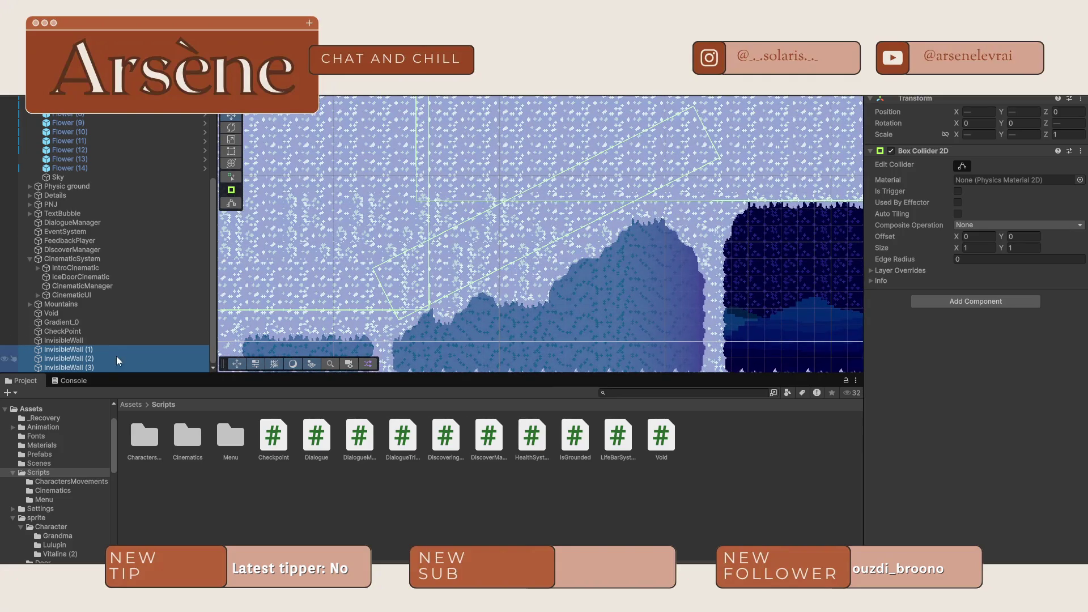
{"action": "left_click", "coordinate": [104, 366]}
{"action": "key", "text": "r"}
{"action": "left_click_drag", "start_coordinate": [594, 196], "coordinate": [584, 200]}
- Review the three invisible walls together, then select the tall InvisibleWall (2)
{"action": "left_click", "coordinate": [103, 352], "text": "shift"}
{"action": "scroll", "coordinate": [584, 212], "scroll_direction": "down", "scroll_amount": 10}
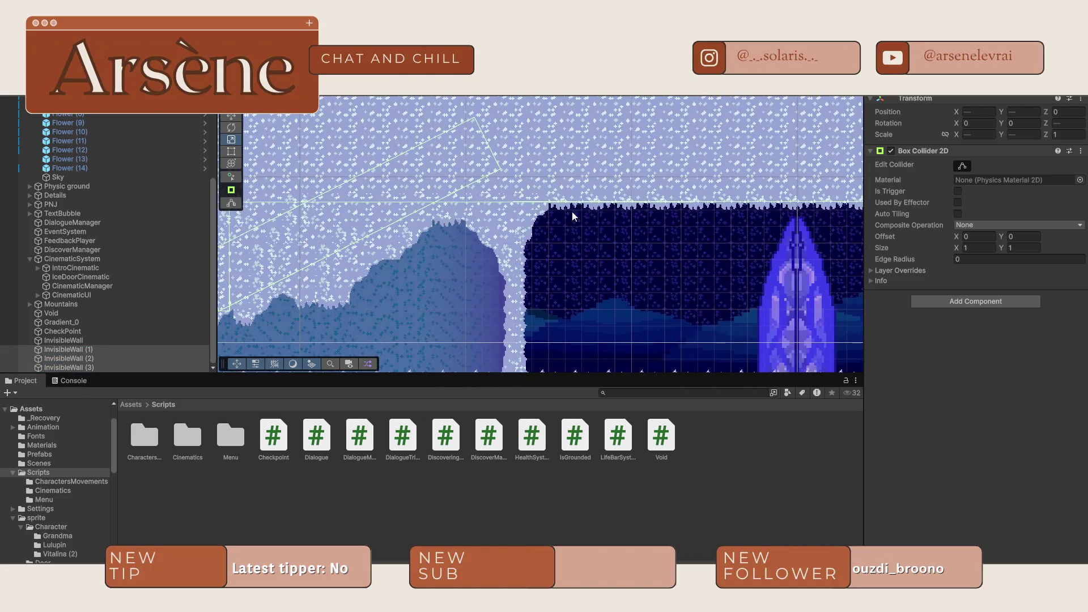
{"action": "scroll", "coordinate": [610, 294], "scroll_direction": "up", "scroll_amount": 2}
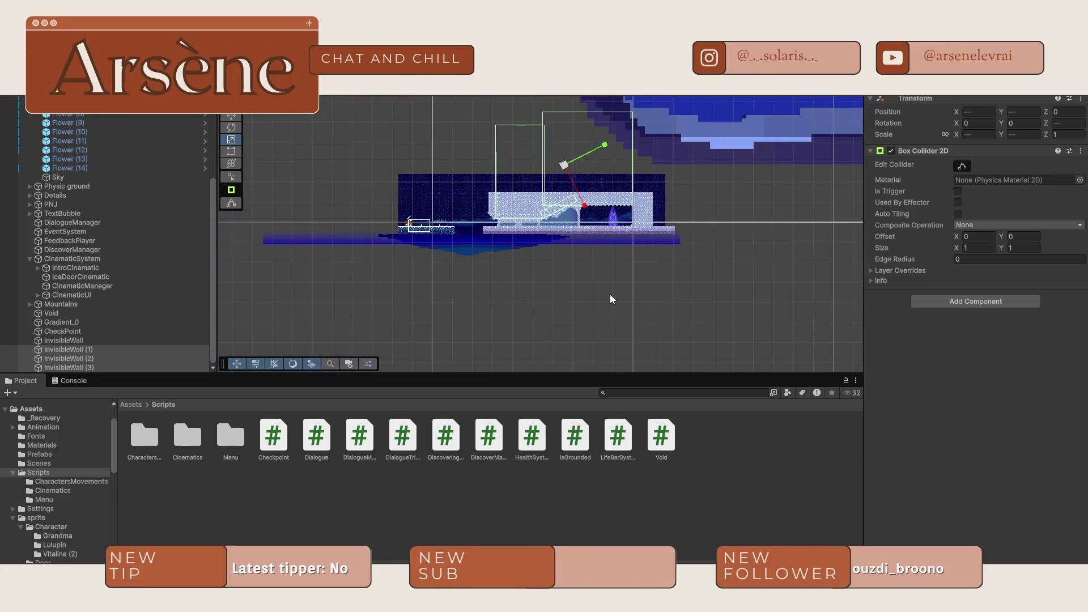
{"action": "left_click", "coordinate": [584, 301]}
{"action": "scroll", "coordinate": [631, 214], "scroll_direction": "up", "scroll_amount": 5}
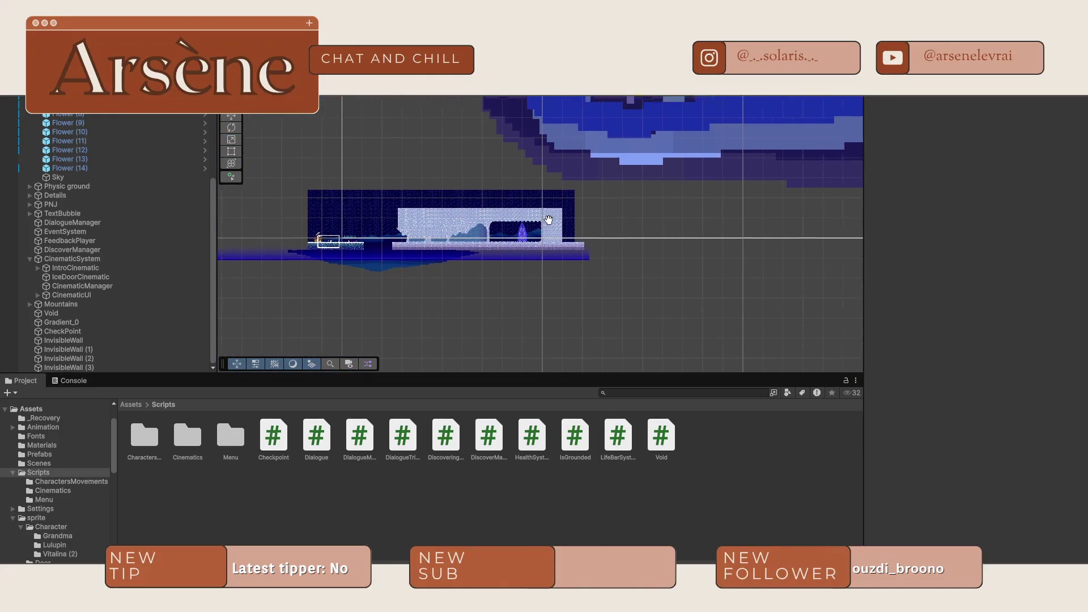
{"action": "scroll", "coordinate": [403, 256], "scroll_direction": "up", "scroll_amount": 2}
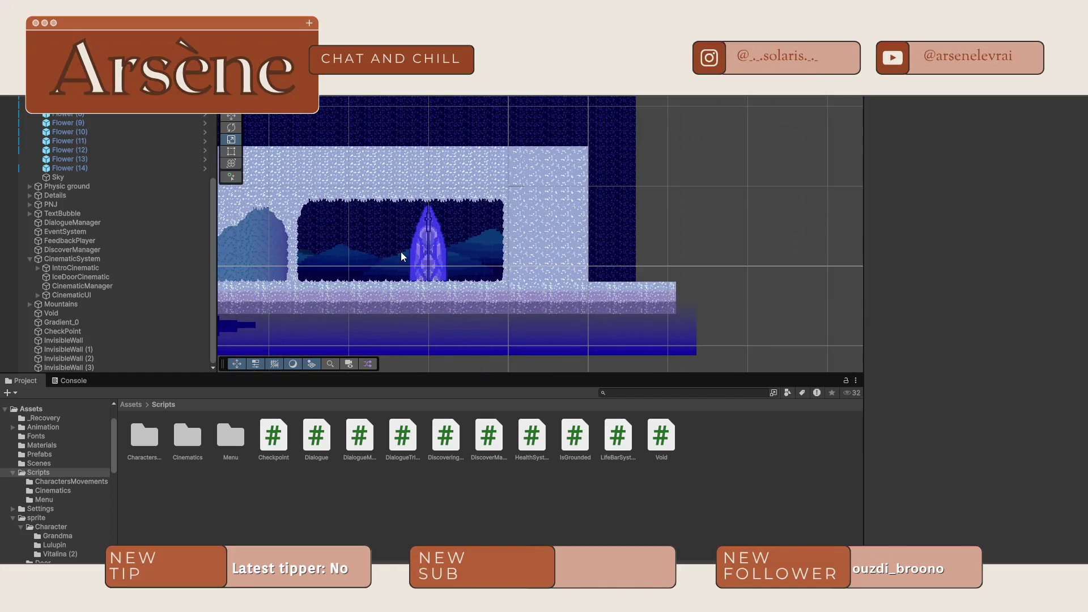
{"action": "scroll", "coordinate": [340, 227], "scroll_direction": "left", "scroll_amount": 3}
{"action": "left_click", "coordinate": [101, 359]}
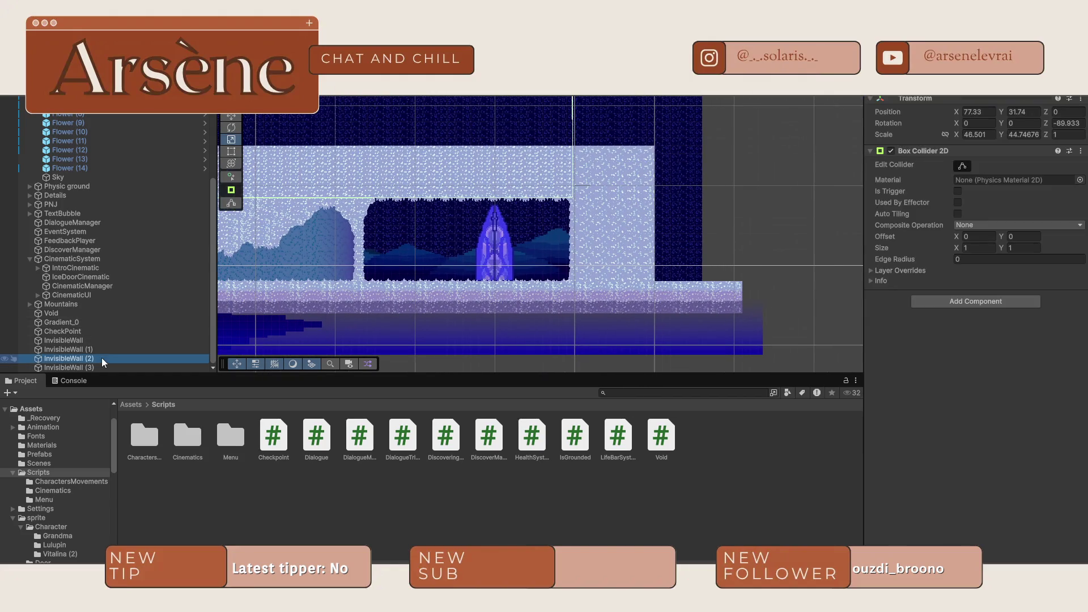
- Duplicate InvisibleWall (2) into InvisibleWall (4), placed further right and lower
{"action": "key", "text": "f"}
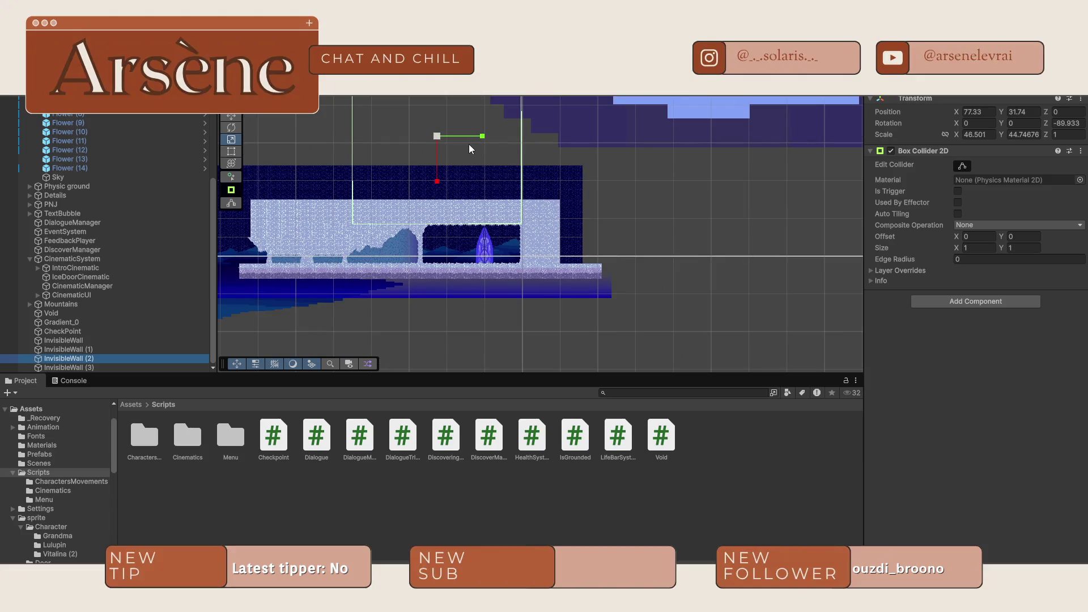
{"action": "key", "text": "ctrl+d"}
{"action": "mouse_move", "coordinate": [480, 136]}
{"action": "left_mouse_down"}
{"action": "mouse_move", "coordinate": [655, 137]}
{"action": "mouse_move", "coordinate": [604, 186]}
{"action": "mouse_move", "coordinate": [601, 215]}
{"action": "left_mouse_up"}
{"action": "left_click_drag", "start_coordinate": [651, 190], "coordinate": [647, 194]}
{"action": "left_click", "coordinate": [547, 348]}
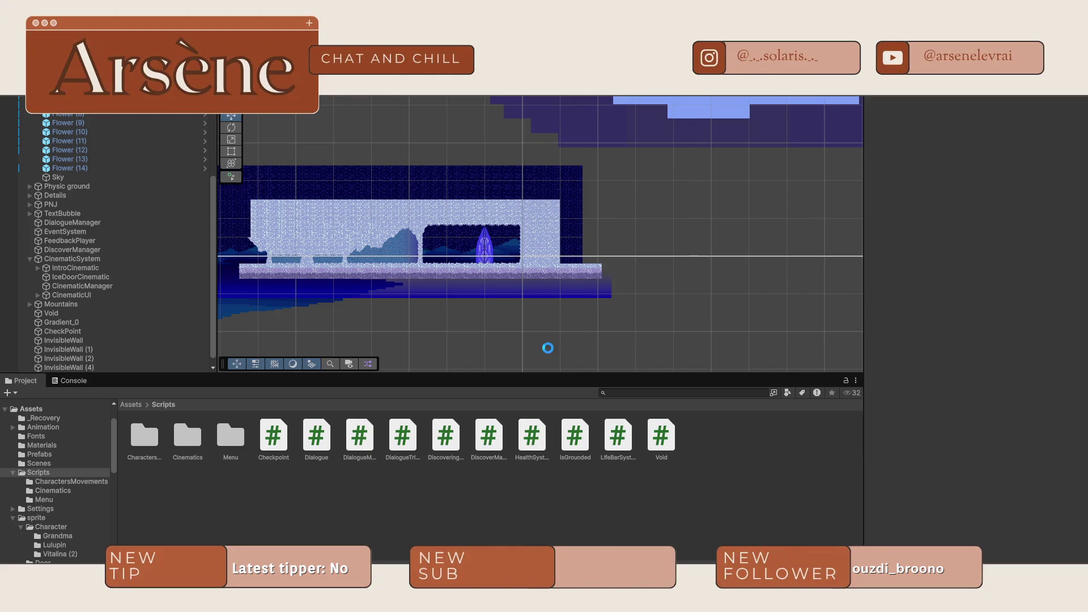
{"action": "left_click_drag", "start_coordinate": [484, 293], "coordinate": [628, 256]}
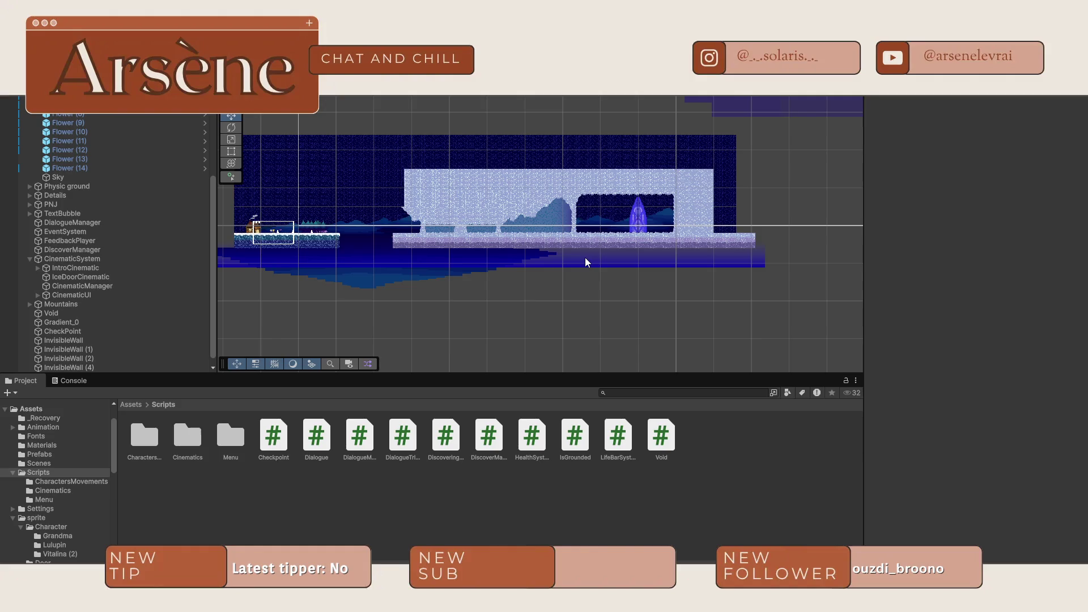
{"action": "scroll", "coordinate": [722, 145], "scroll_direction": "up", "scroll_amount": 2}
{"action": "scroll", "coordinate": [78, 344], "scroll_direction": "down", "scroll_amount": 1}
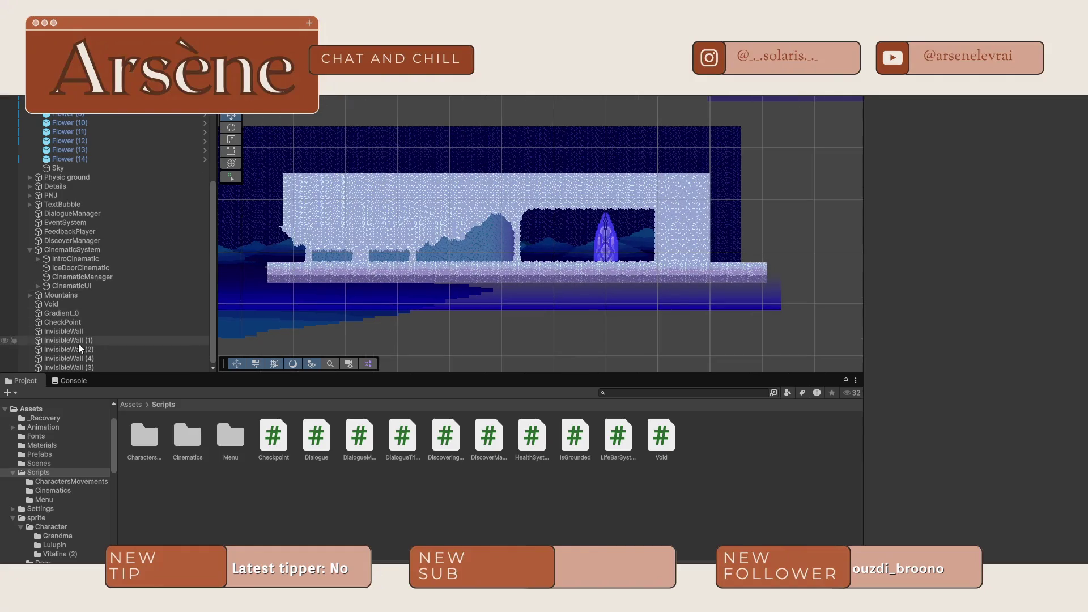
- Inspect the slanted InvisibleWall (3) along the snow slope, then enter Play mode to test
{"action": "left_click", "coordinate": [73, 368]}
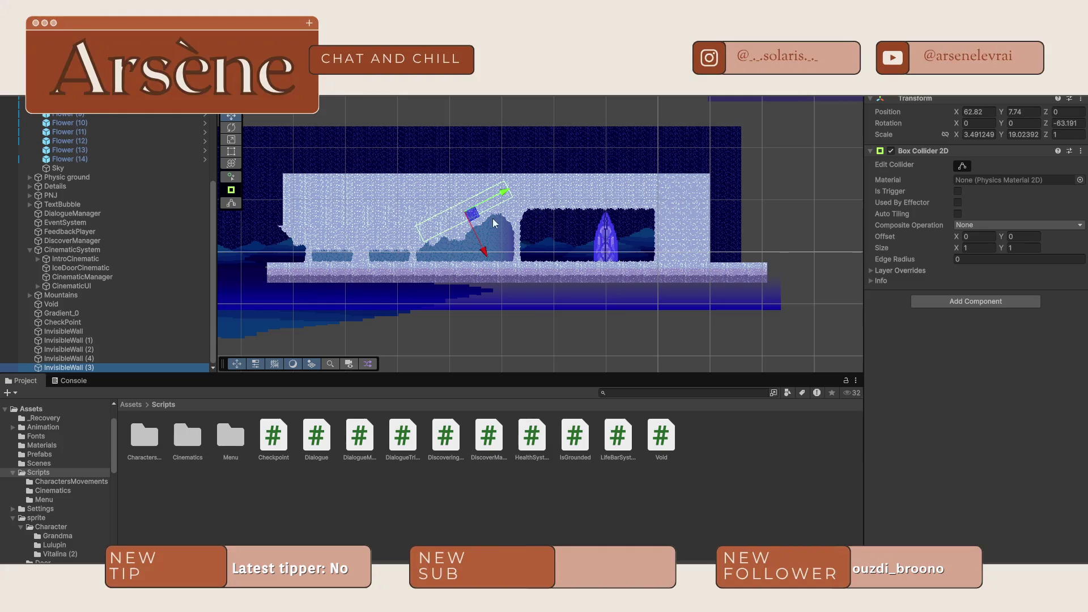
{"action": "key", "text": "f"}
{"action": "scroll", "coordinate": [655, 217], "scroll_direction": "up", "scroll_amount": 3}
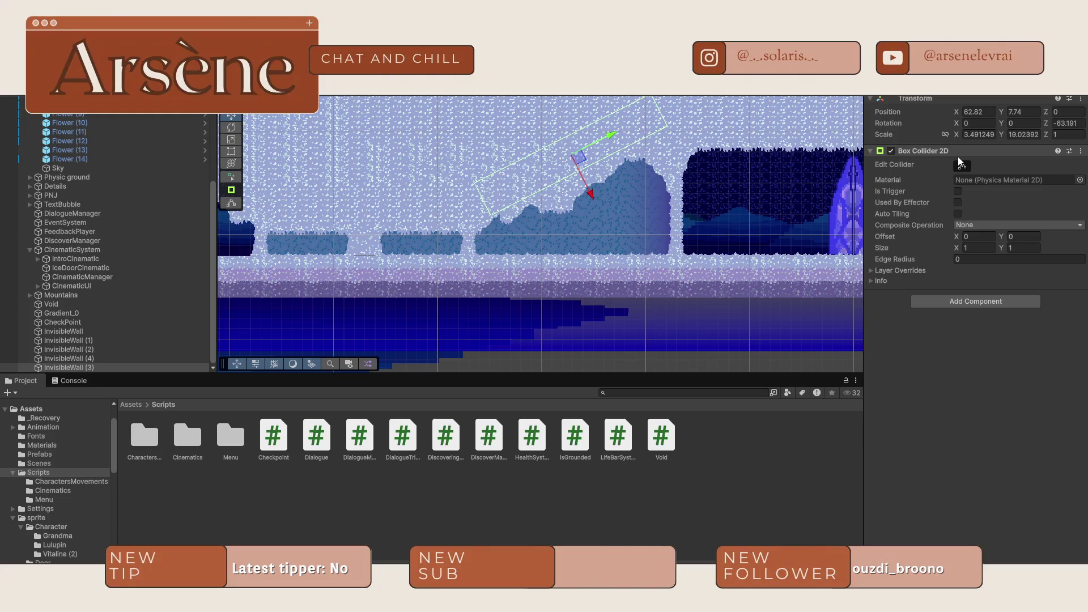
{"action": "scroll", "coordinate": [647, 209], "scroll_direction": "left", "scroll_amount": 3}
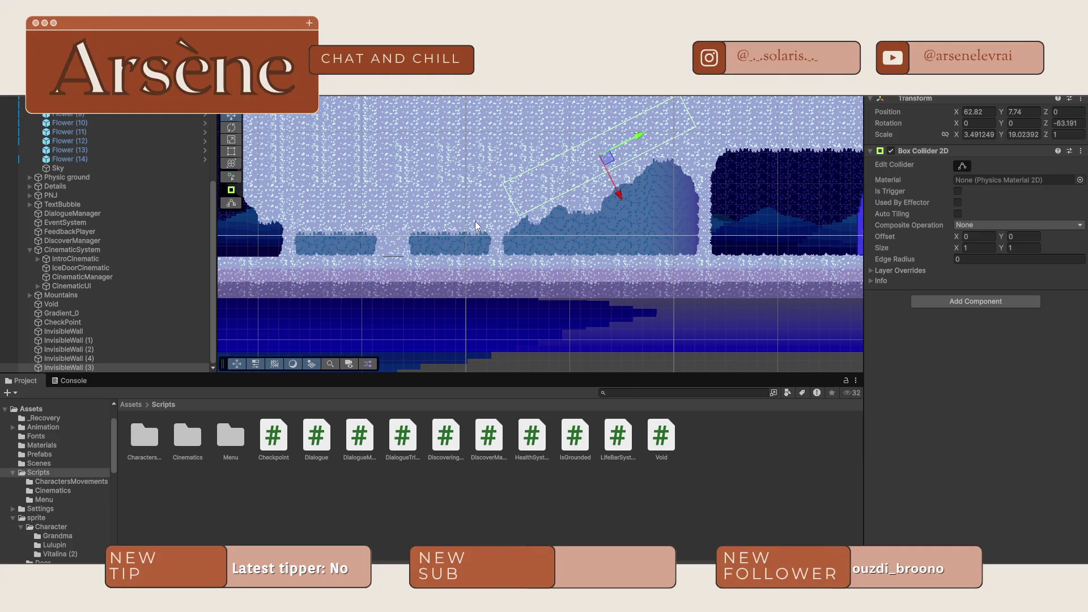
{"action": "scroll", "coordinate": [476, 226], "scroll_direction": "down", "scroll_amount": 5}
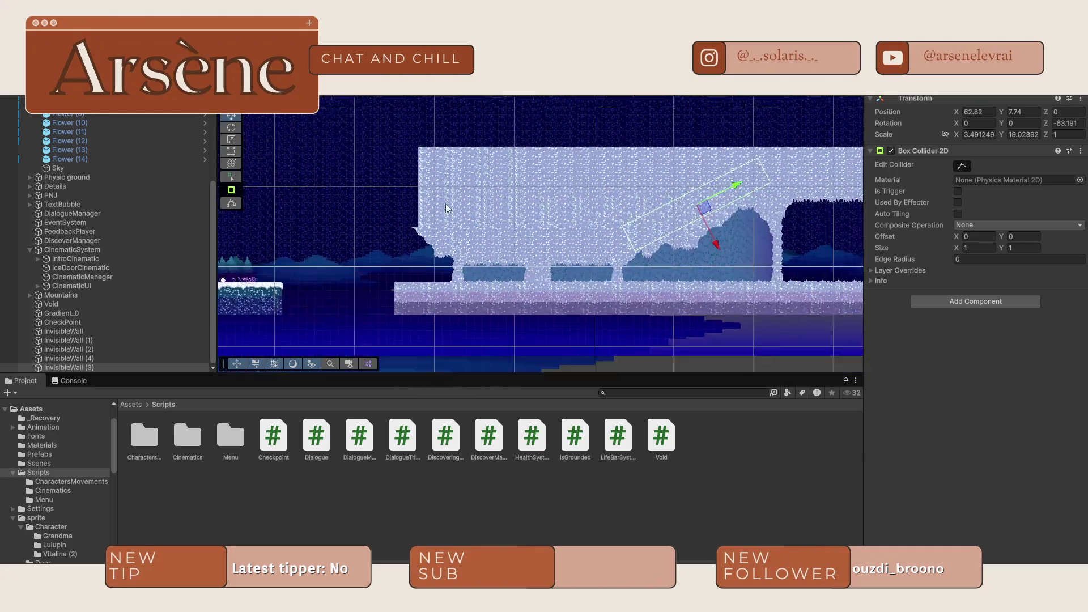
{"action": "scroll", "coordinate": [446, 203], "scroll_direction": "down", "scroll_amount": 1}
{"action": "scroll", "coordinate": [447, 232], "scroll_direction": "up", "scroll_amount": 5}
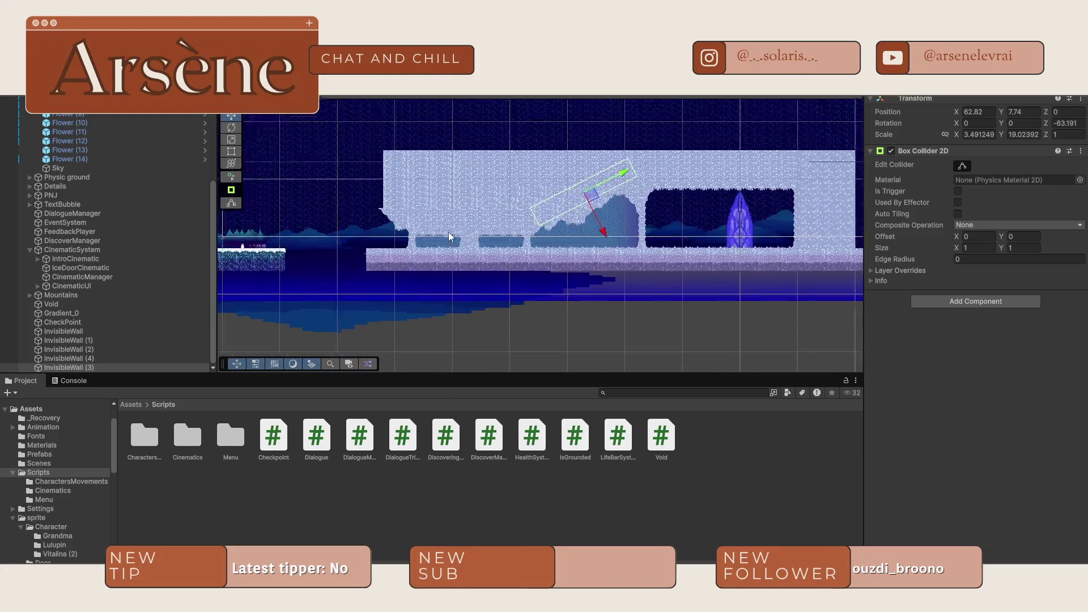
{"action": "scroll", "coordinate": [493, 165], "scroll_direction": "up", "scroll_amount": 5}
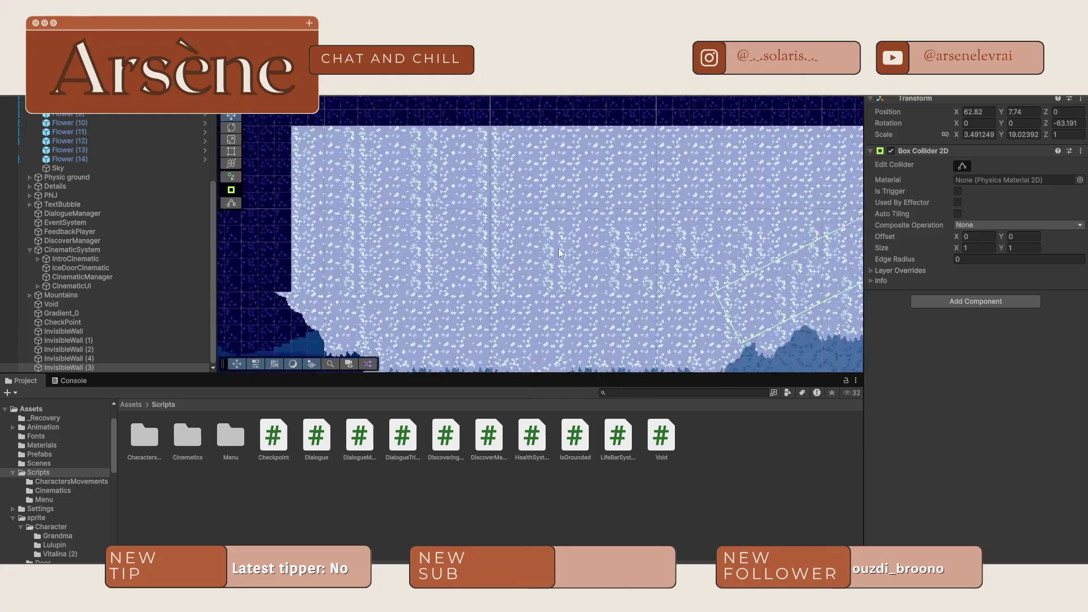
{"action": "left_click_drag", "start_coordinate": [507, 196], "coordinate": [482, 232]}
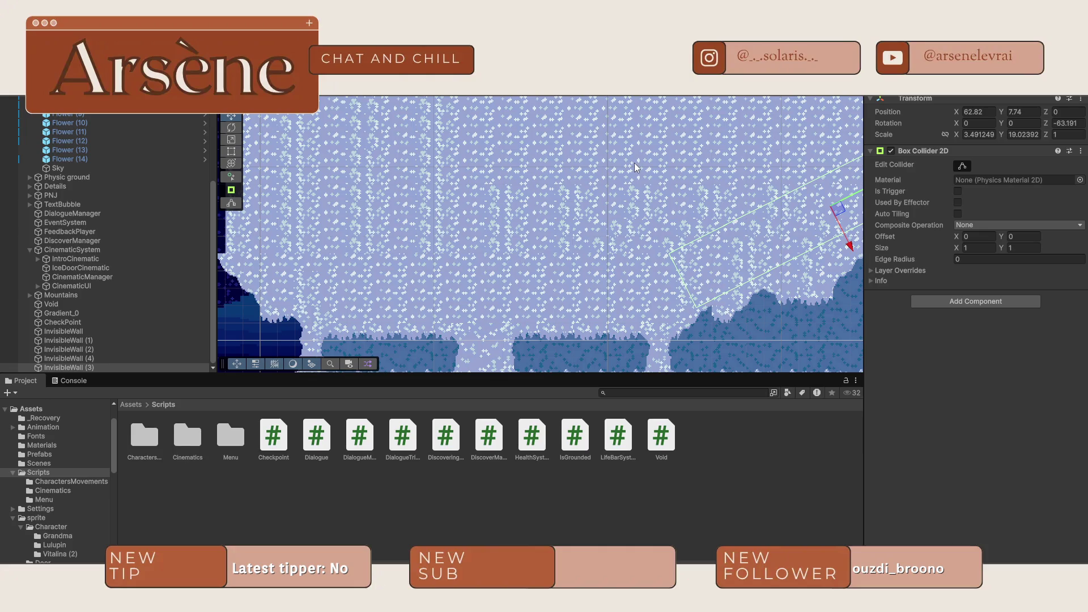
{"action": "left_click_drag", "start_coordinate": [637, 155], "coordinate": [560, 206]}
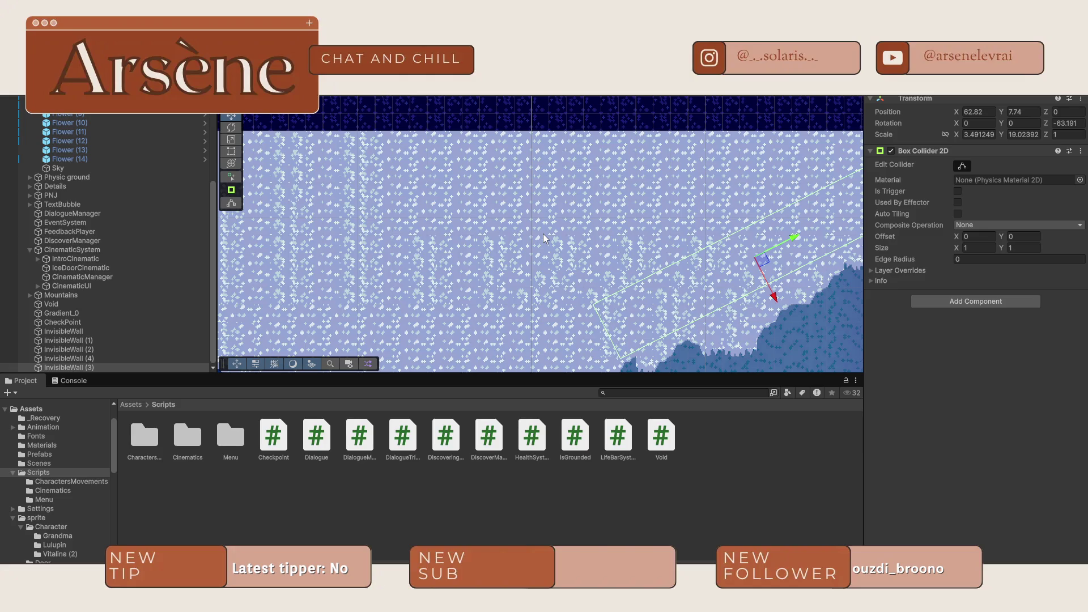
{"action": "scroll", "coordinate": [543, 233], "scroll_direction": "down", "scroll_amount": 4}
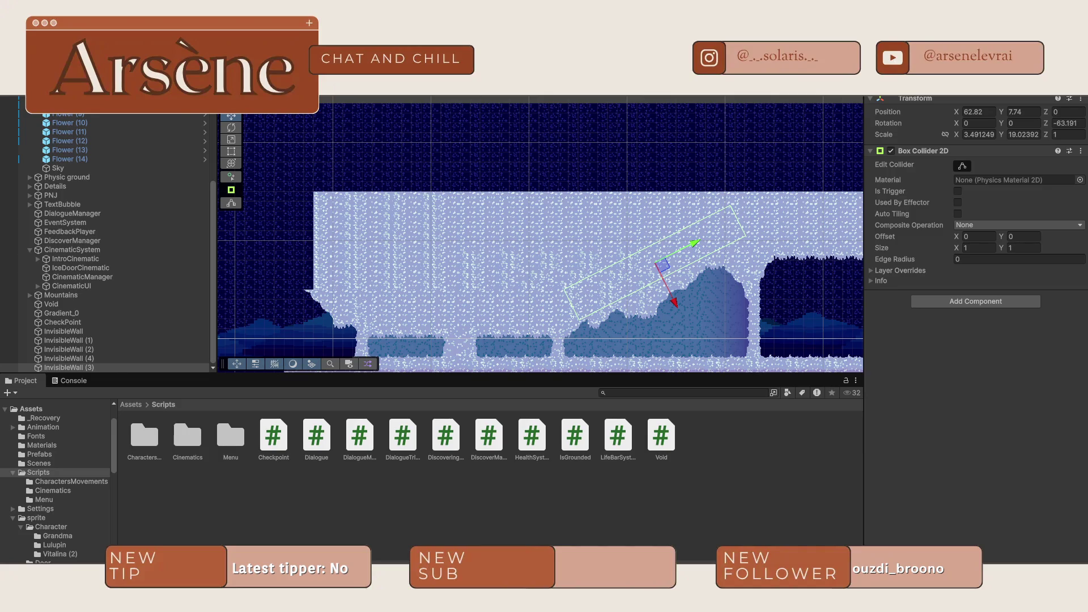
{"action": "key", "text": "ctrl+p"}
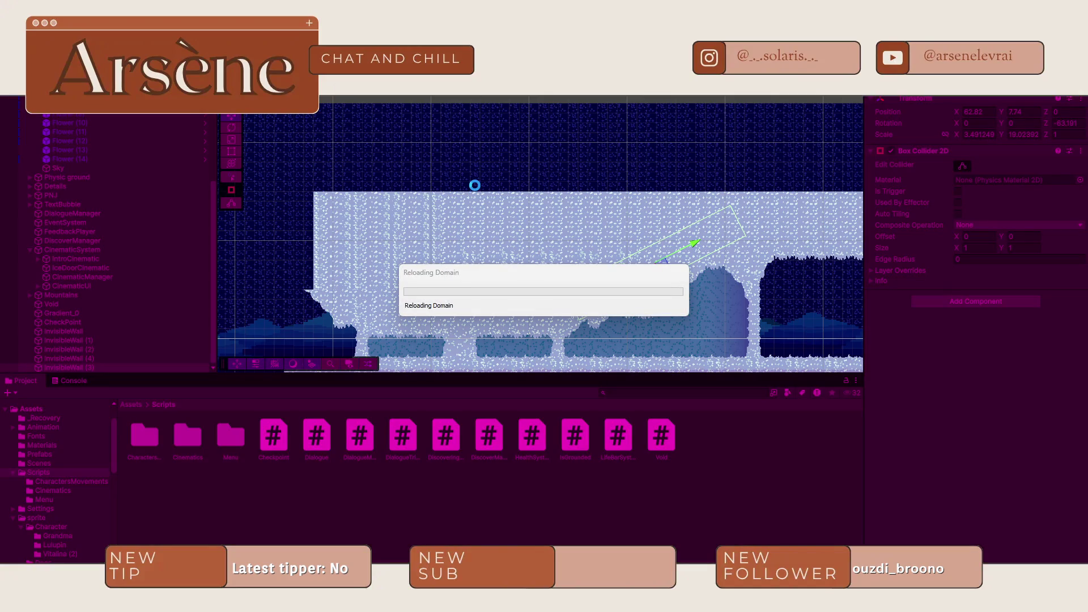
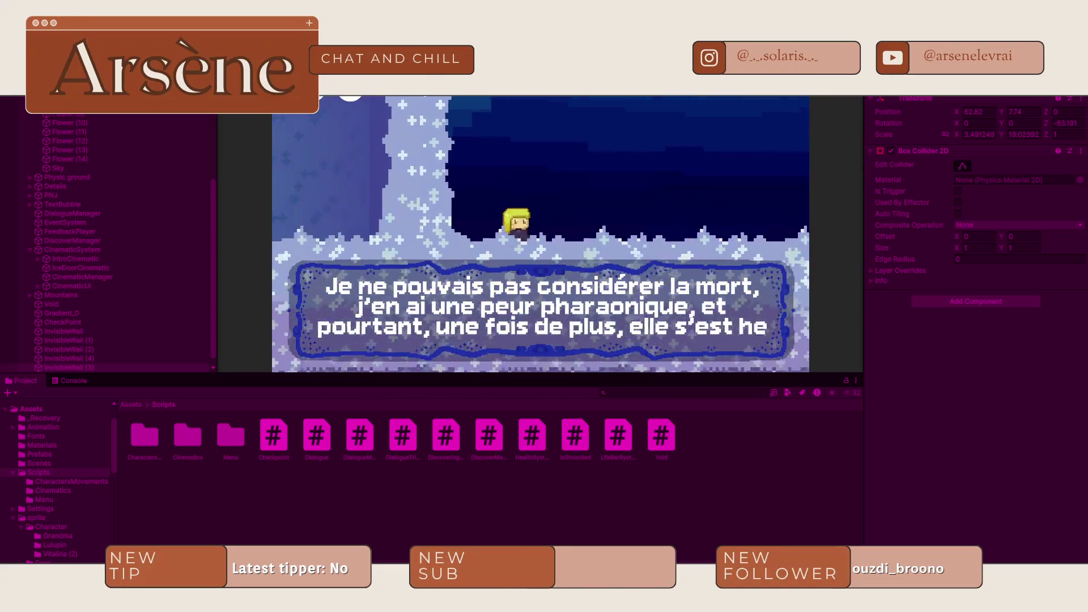
- Stop the play test and return to the top of the project assets
{"action": "key", "text": "ctrl+p"}
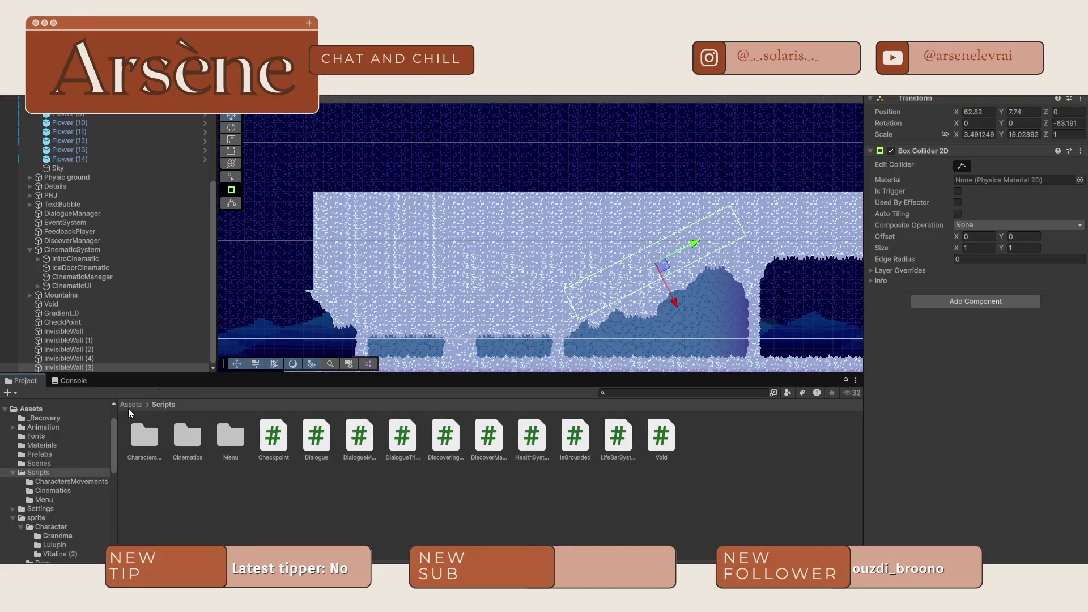
{"action": "left_click", "coordinate": [129, 406]}
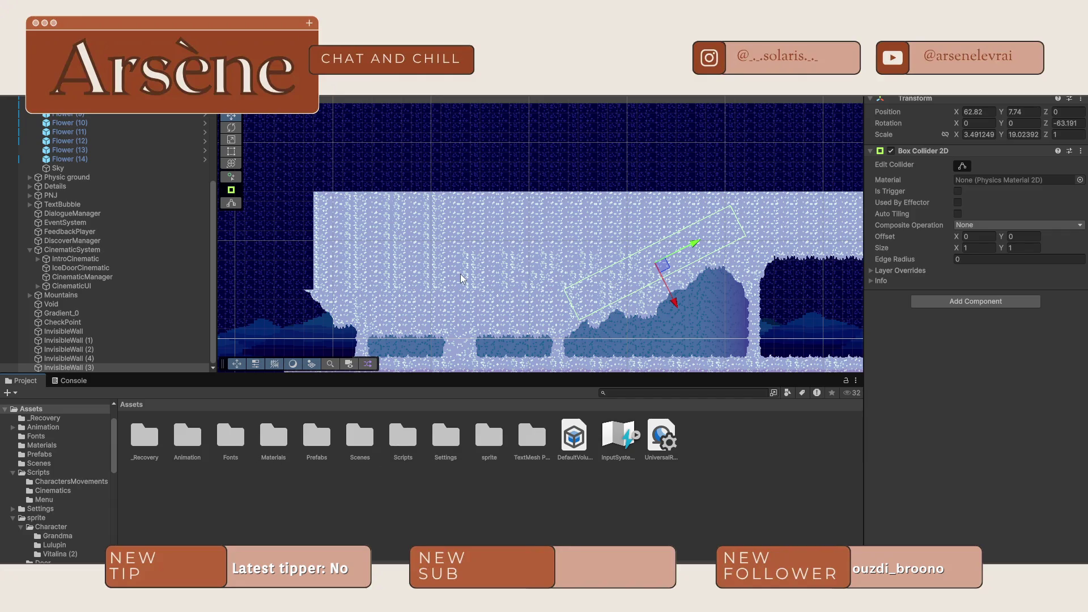
{"action": "scroll", "coordinate": [460, 274], "scroll_direction": "down", "scroll_amount": 5}
{"action": "scroll", "coordinate": [407, 286], "scroll_direction": "up", "scroll_amount": 5}
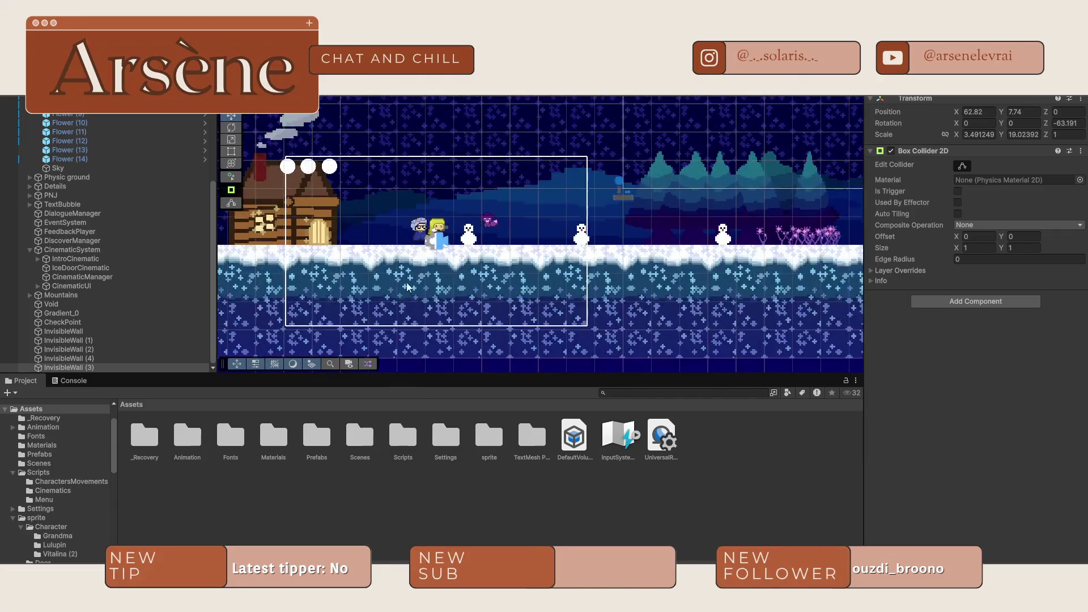
{"action": "scroll", "coordinate": [408, 261], "scroll_direction": "up", "scroll_amount": 5}
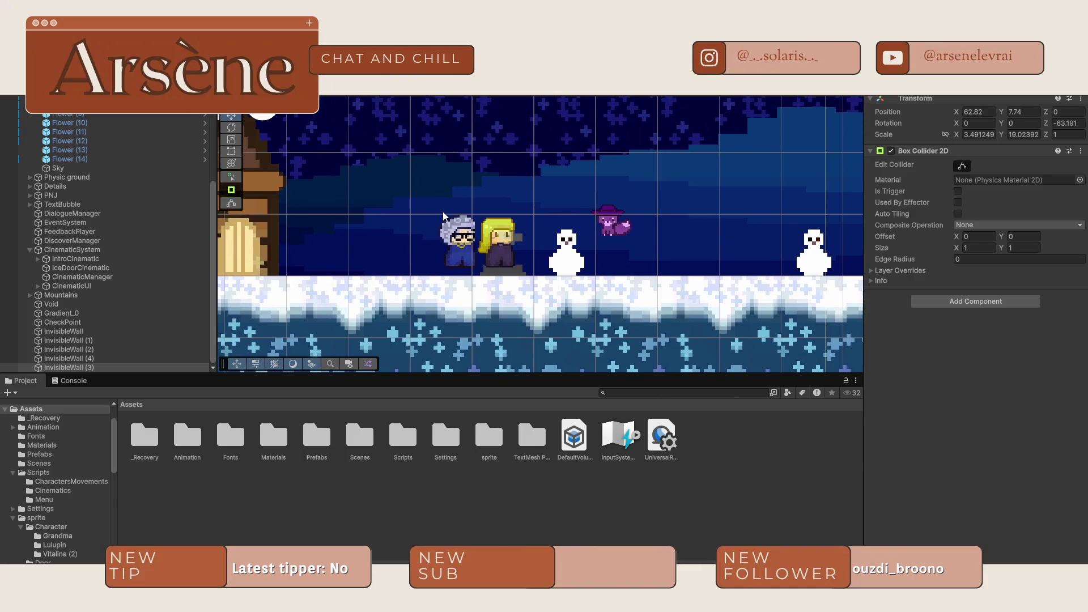
- Lower background mountain piece TilesetSnow2.3_3 (3) to Y -2.588 behind the snowy platform
{"action": "left_click_drag", "start_coordinate": [430, 202], "coordinate": [442, 217]}
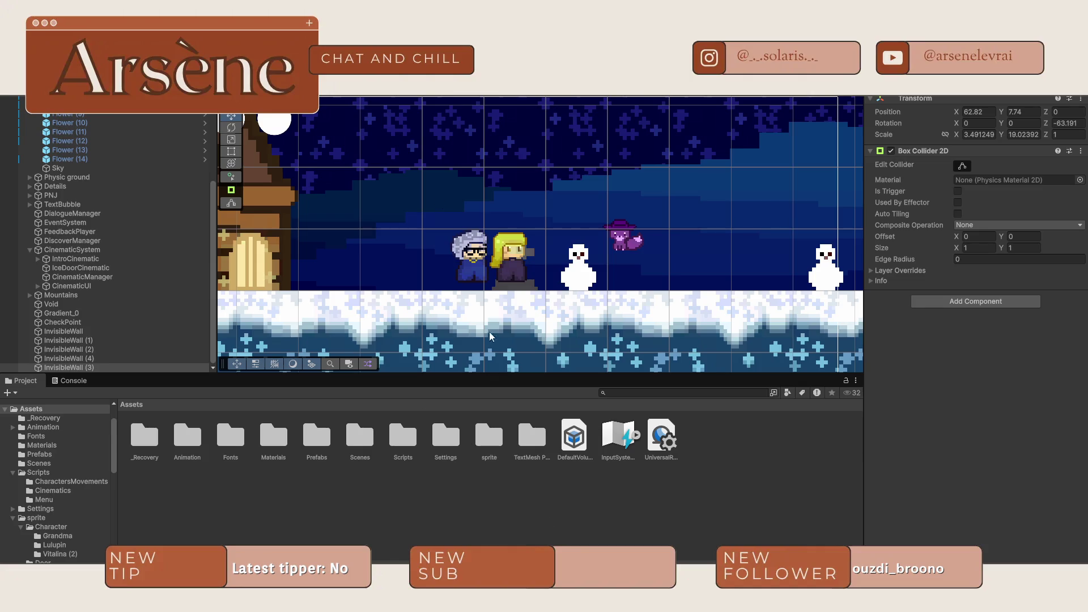
{"action": "scroll", "coordinate": [527, 243], "scroll_direction": "down", "scroll_amount": 6}
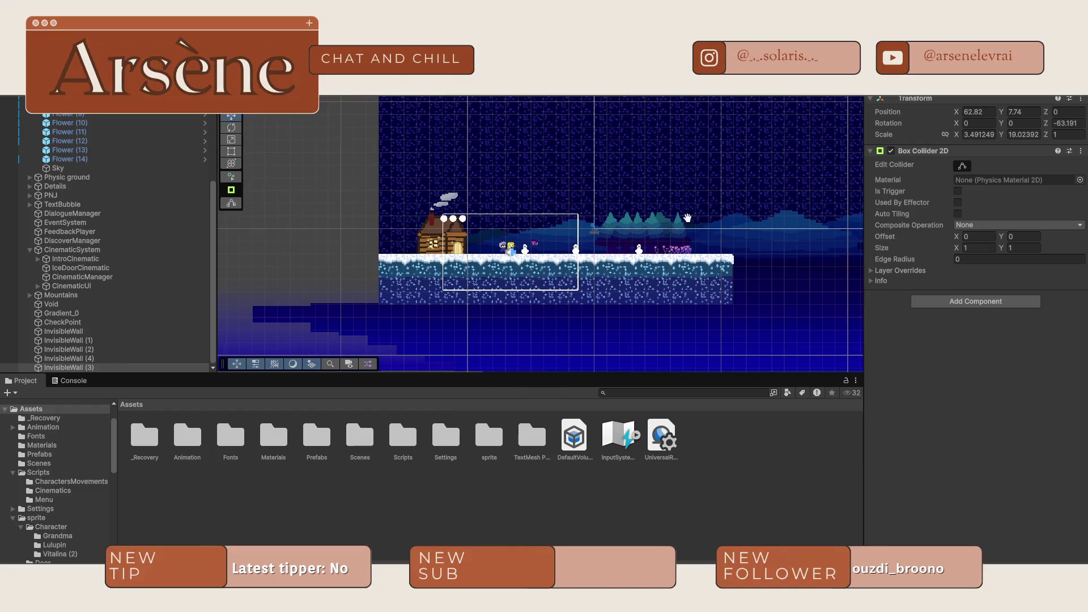
{"action": "scroll", "coordinate": [688, 218], "scroll_direction": "up", "scroll_amount": 5}
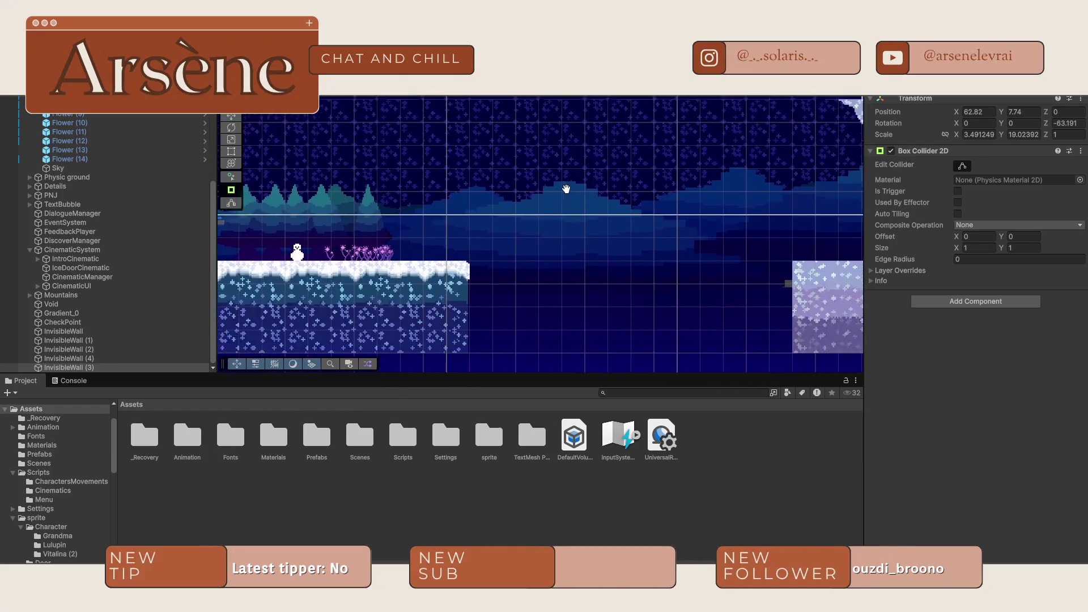
{"action": "scroll", "coordinate": [567, 189], "scroll_direction": "right", "scroll_amount": 3}
{"action": "left_click", "coordinate": [512, 195]}
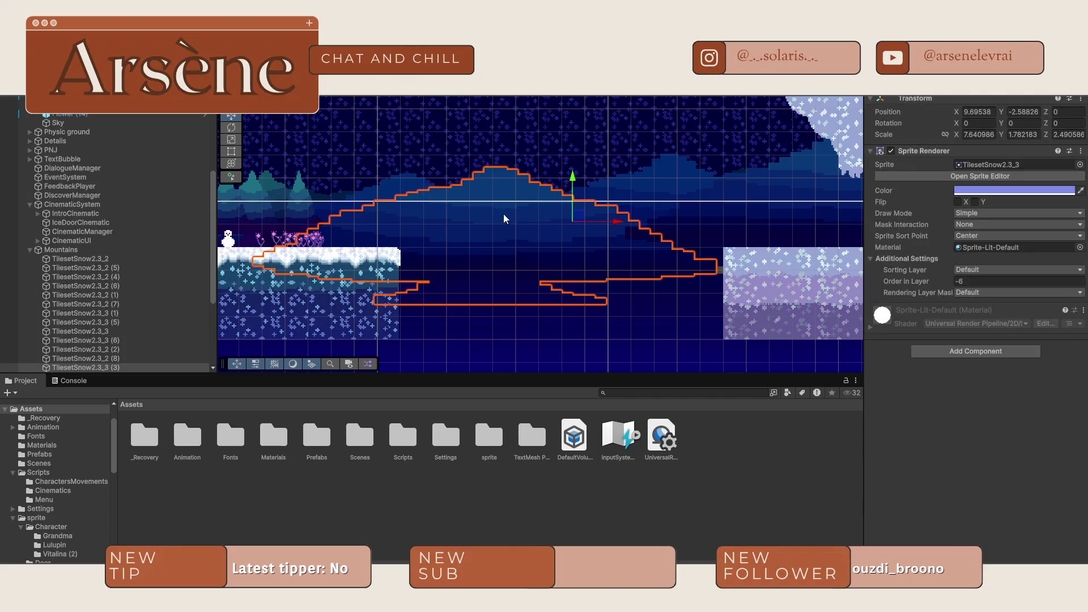
{"action": "scroll", "coordinate": [506, 219], "scroll_direction": "left", "scroll_amount": 5}
{"action": "left_click", "coordinate": [406, 249]}
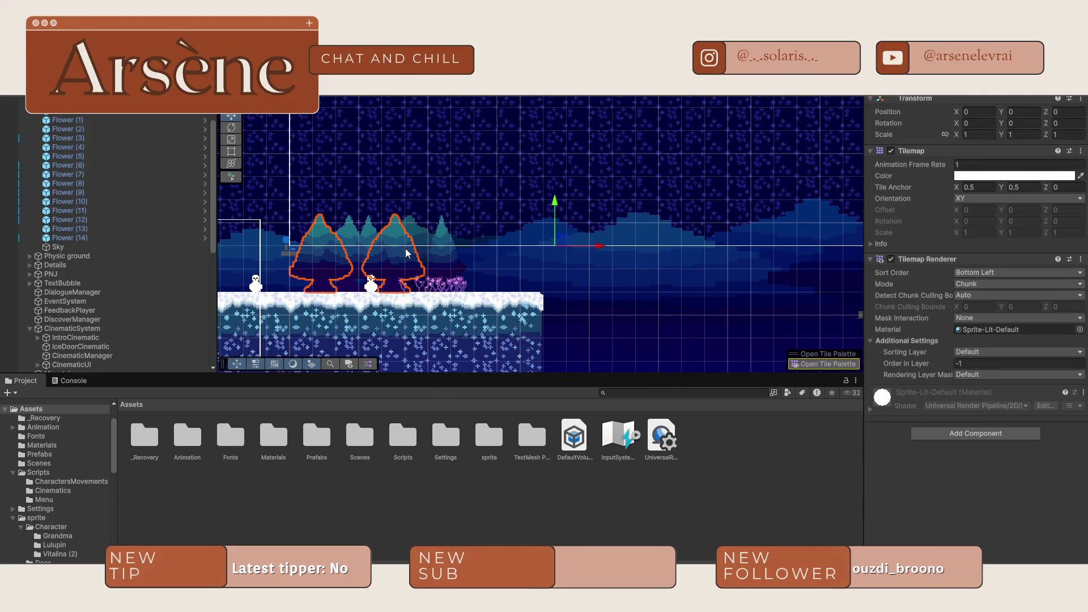
{"action": "left_click", "coordinate": [658, 270]}
{"action": "mouse_move", "coordinate": [713, 240]}
{"action": "left_mouse_down"}
{"action": "mouse_move", "coordinate": [713, 135]}
{"action": "mouse_move", "coordinate": [714, 241]}
{"action": "left_mouse_up"}
{"action": "scroll", "coordinate": [434, 249], "scroll_direction": "left", "scroll_amount": 10}
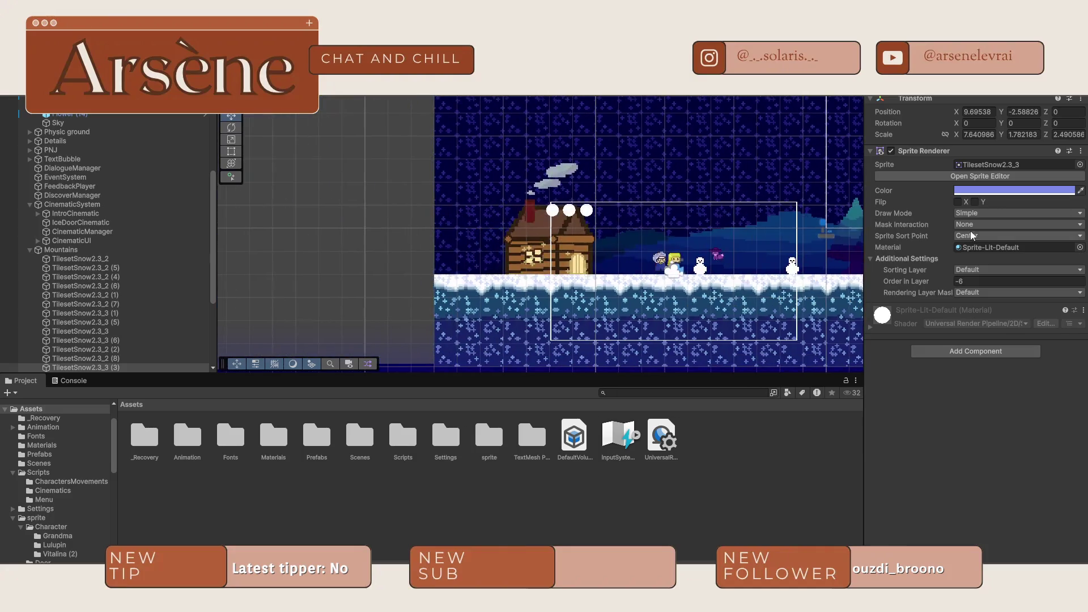
{"action": "scroll", "coordinate": [688, 269], "scroll_direction": "up", "scroll_amount": 5}
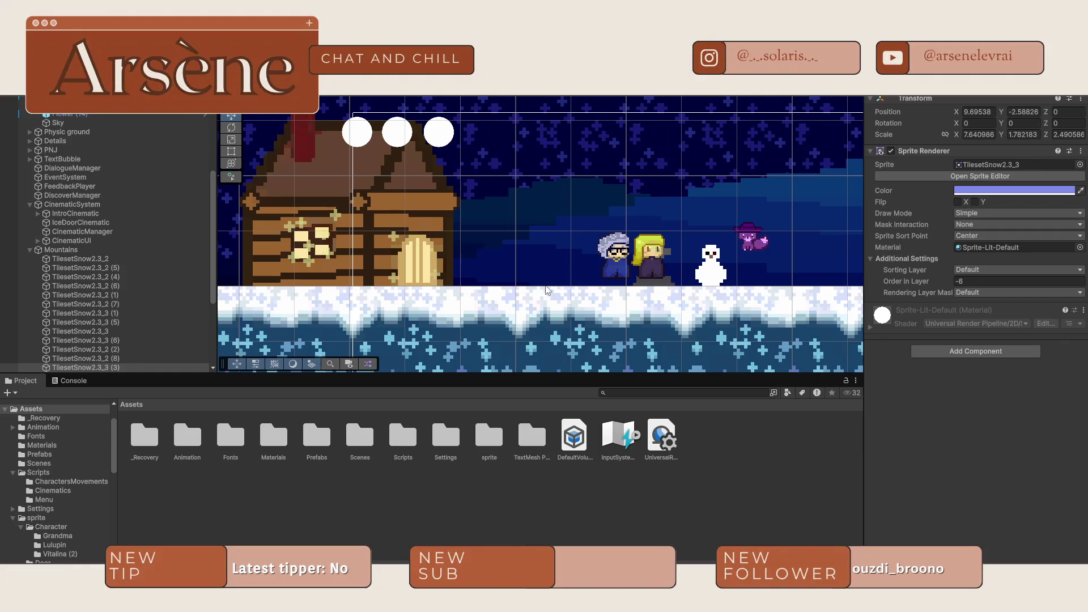
- Open the sprite > Character > Vitalina (2) folder in the Project window
{"action": "double_click", "coordinate": [491, 442]}
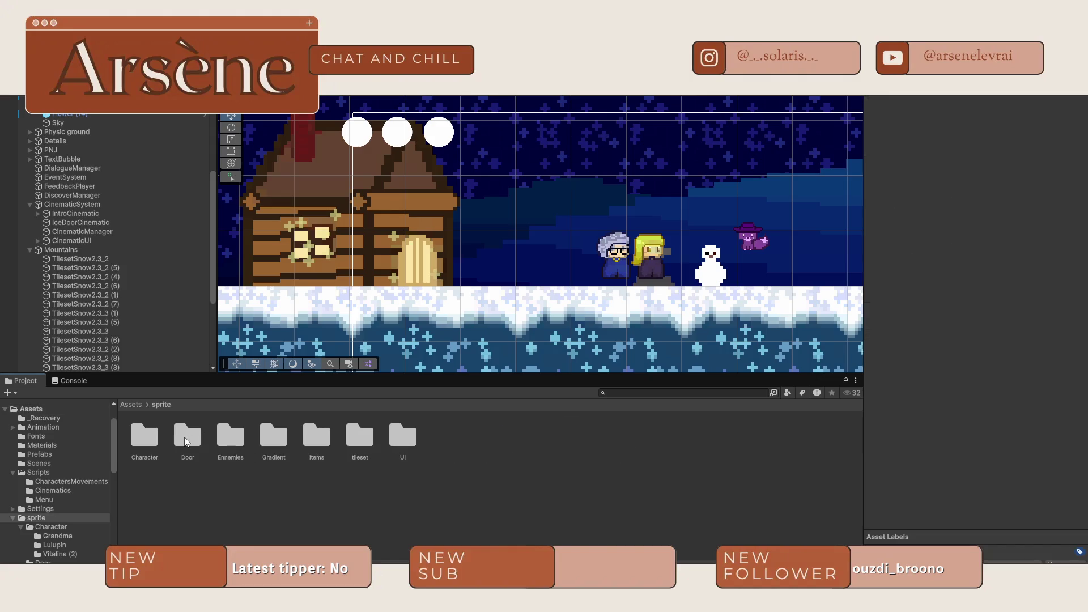
{"action": "double_click", "coordinate": [187, 441]}
{"action": "left_click", "coordinate": [161, 404]}
{"action": "double_click", "coordinate": [145, 438]}
{"action": "double_click", "coordinate": [223, 444]}
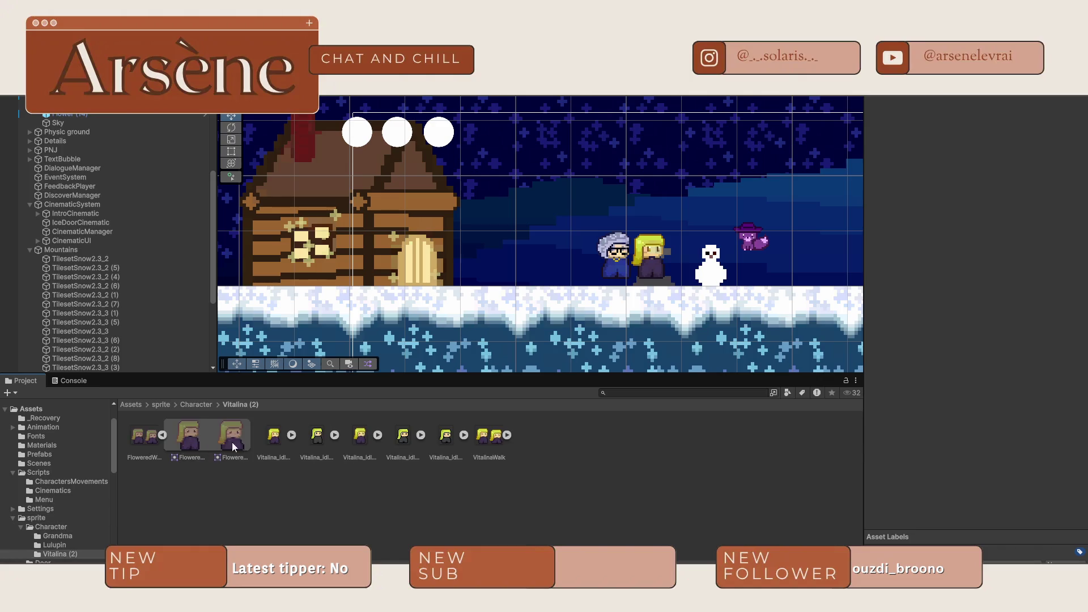
- Set the first Vitalina idle sprite to 100 pixels per unit and apply
{"action": "left_click", "coordinate": [992, 142]}
{"action": "type", "text": "100"}
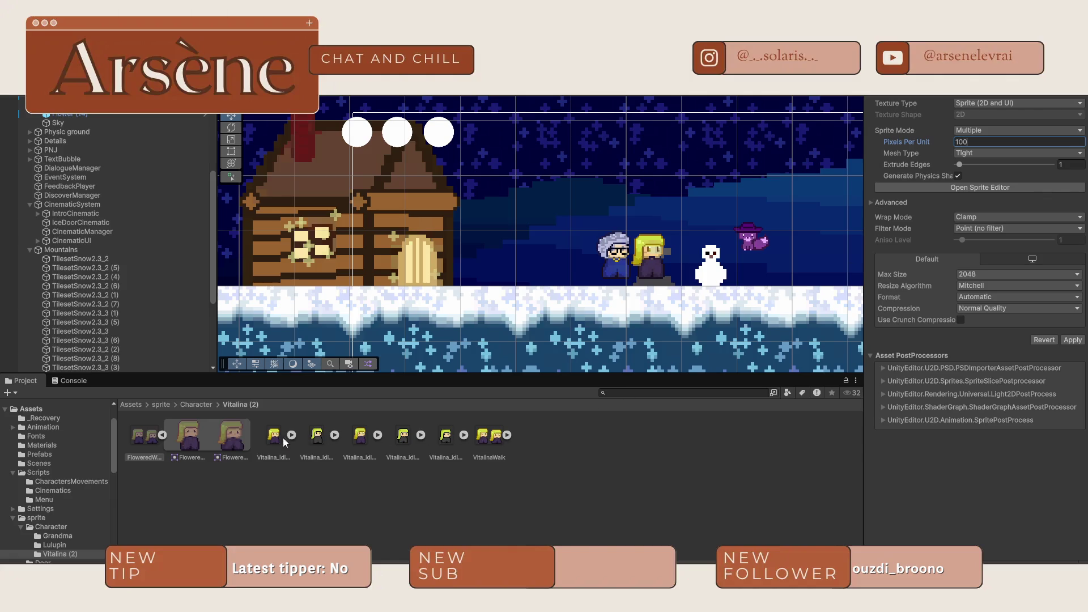
{"action": "left_click", "coordinate": [285, 443]}
{"action": "left_click", "coordinate": [496, 322]}
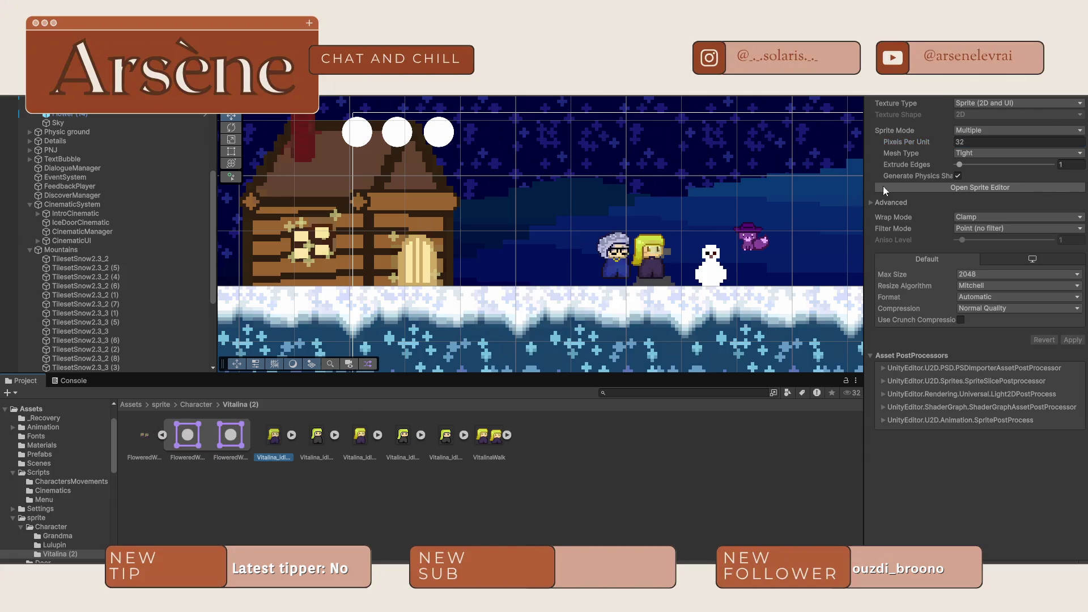
{"action": "left_click", "coordinate": [1023, 140]}
{"action": "type", "text": "100"}
{"action": "left_click", "coordinate": [1073, 340]}
- Give the second idle sprite and the VitalinaWalk sheet 100 pixels per unit, applying each
{"action": "left_click", "coordinate": [364, 435]}
{"action": "left_click", "coordinate": [1009, 141]}
{"action": "type", "text": "100"}
{"action": "left_click", "coordinate": [1072, 340]}
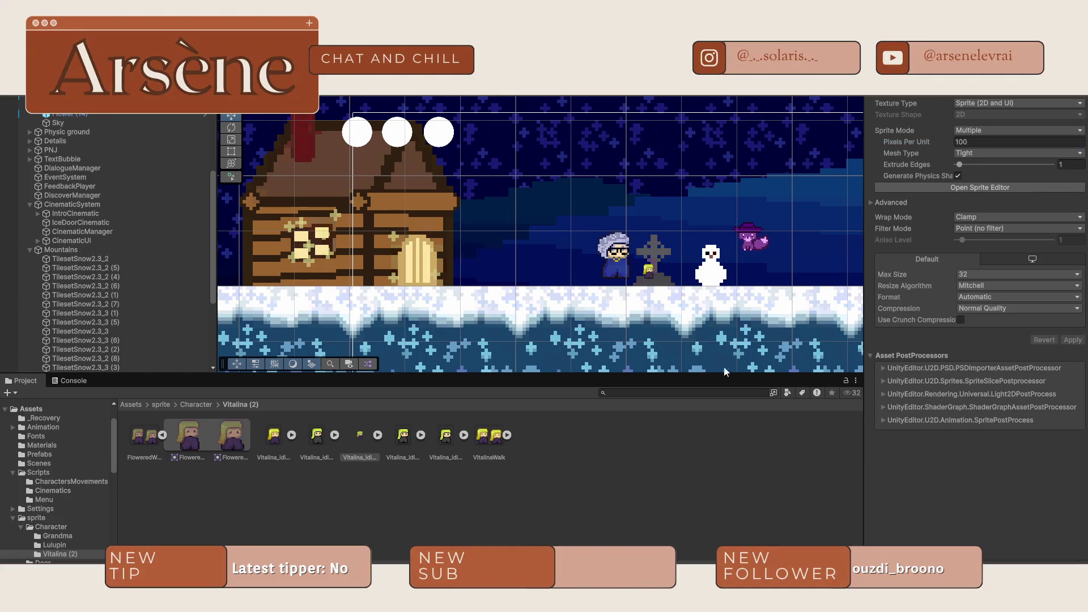
{"action": "left_click", "coordinate": [488, 436]}
{"action": "left_click", "coordinate": [1009, 142]}
{"action": "type", "text": "100"}
{"action": "left_click", "coordinate": [1072, 340]}
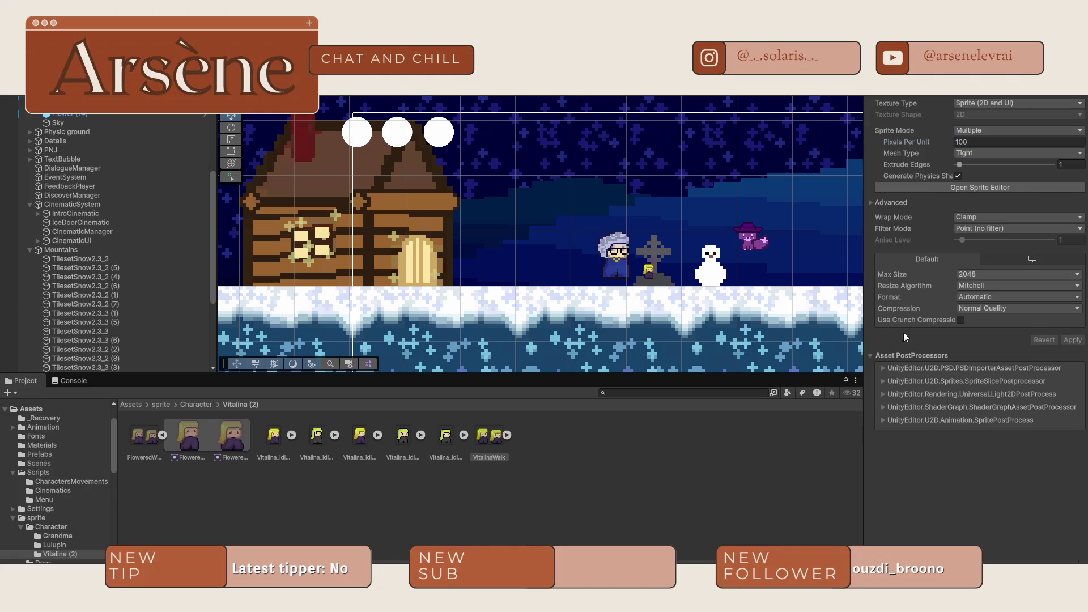
- Scale the Vitalina player to 3, 3, 3 and start a play test
{"action": "left_click", "coordinate": [650, 274]}
{"action": "left_click", "coordinate": [983, 135]}
{"action": "type", "text": "3"}
{"action": "key", "text": "Tab"}
{"action": "type", "text": "3"}
{"action": "left_click", "coordinate": [1064, 135]}
{"action": "type", "text": "3"}
{"action": "left_click", "coordinate": [685, 344]}
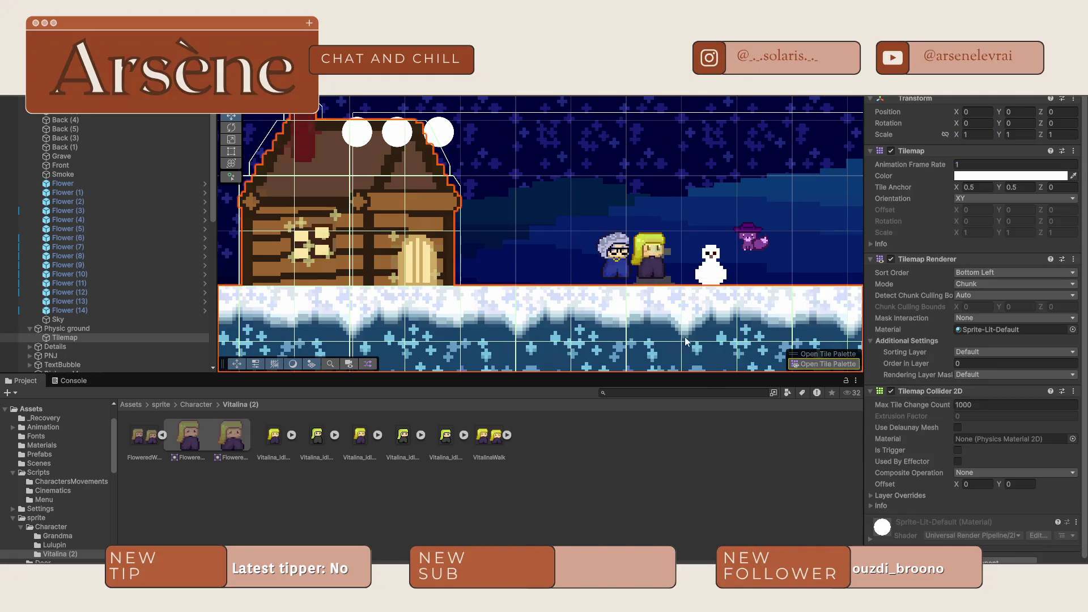
{"action": "left_click", "coordinate": [551, 98]}
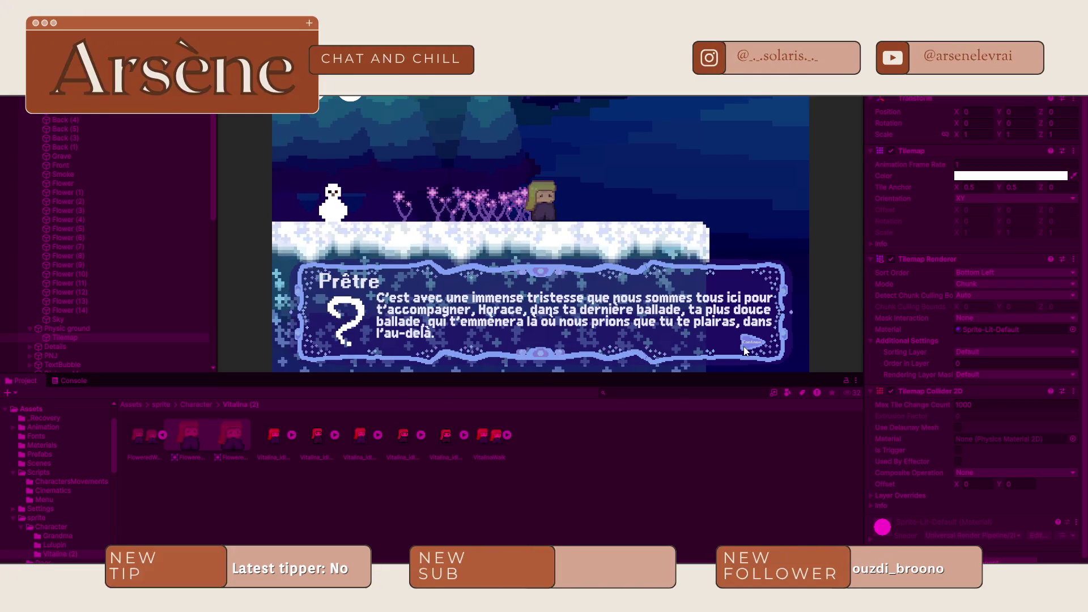
{"action": "key", "text": "ctrl+p"}
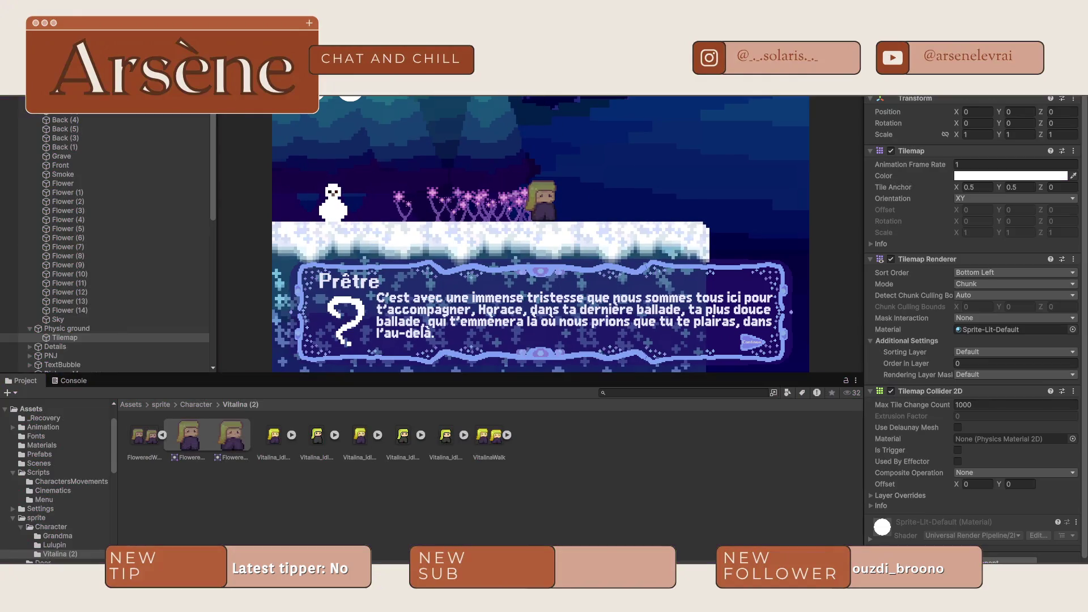
{"action": "scroll", "coordinate": [357, 125], "scroll_direction": "down", "scroll_amount": 3}
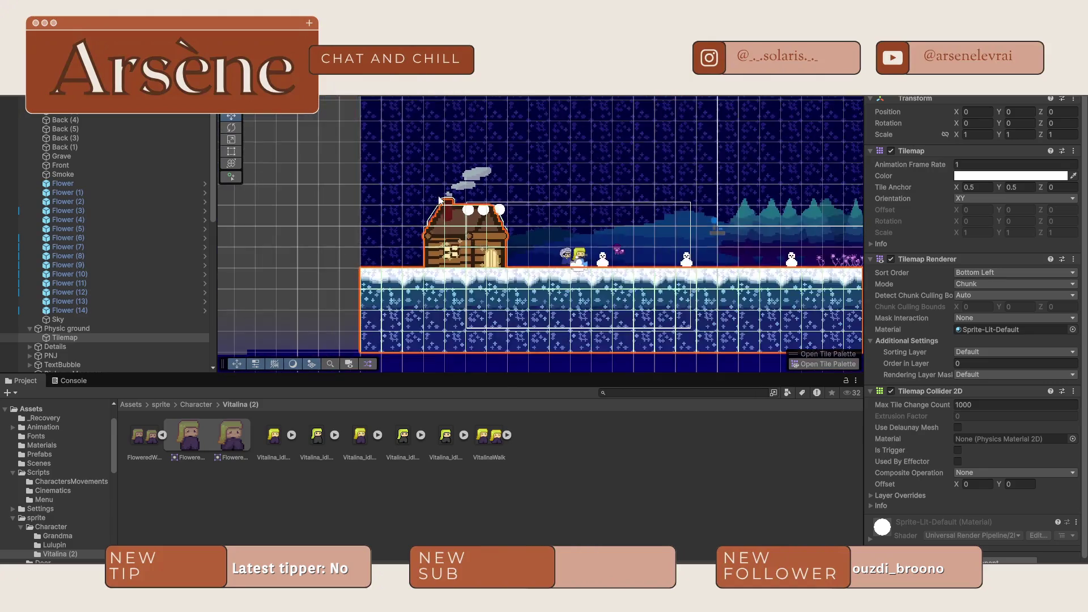
- Drag the Void object down to Position Y -8.44, then frame and select the player
{"action": "left_click_drag", "start_coordinate": [705, 192], "coordinate": [411, 115]}
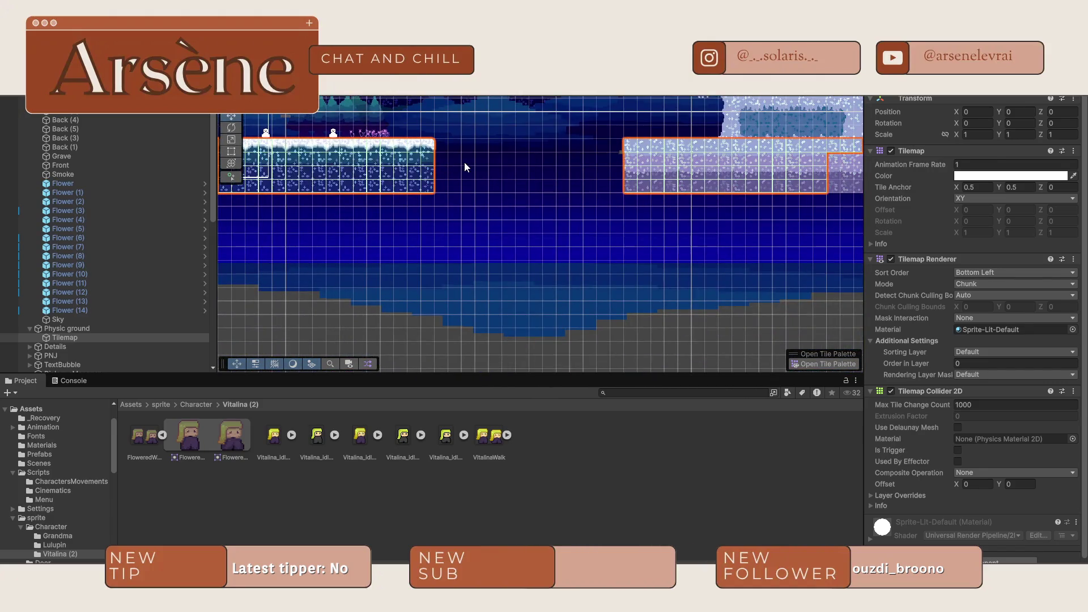
{"action": "left_click", "coordinate": [464, 165]}
{"action": "left_click", "coordinate": [497, 226]}
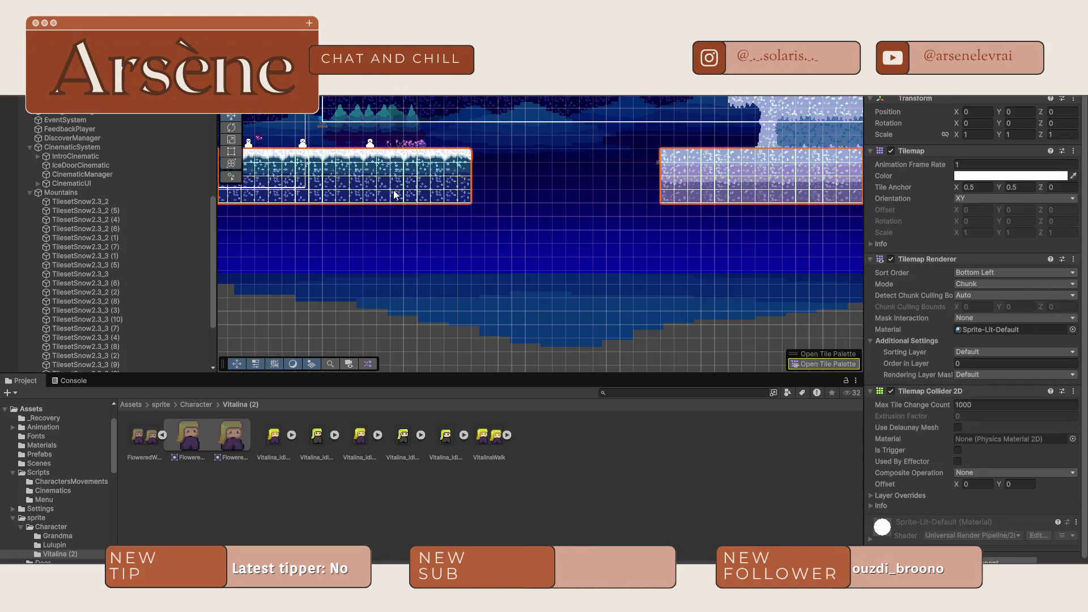
{"action": "left_click", "coordinate": [496, 227]}
{"action": "left_click_drag", "start_coordinate": [591, 199], "coordinate": [582, 216]}
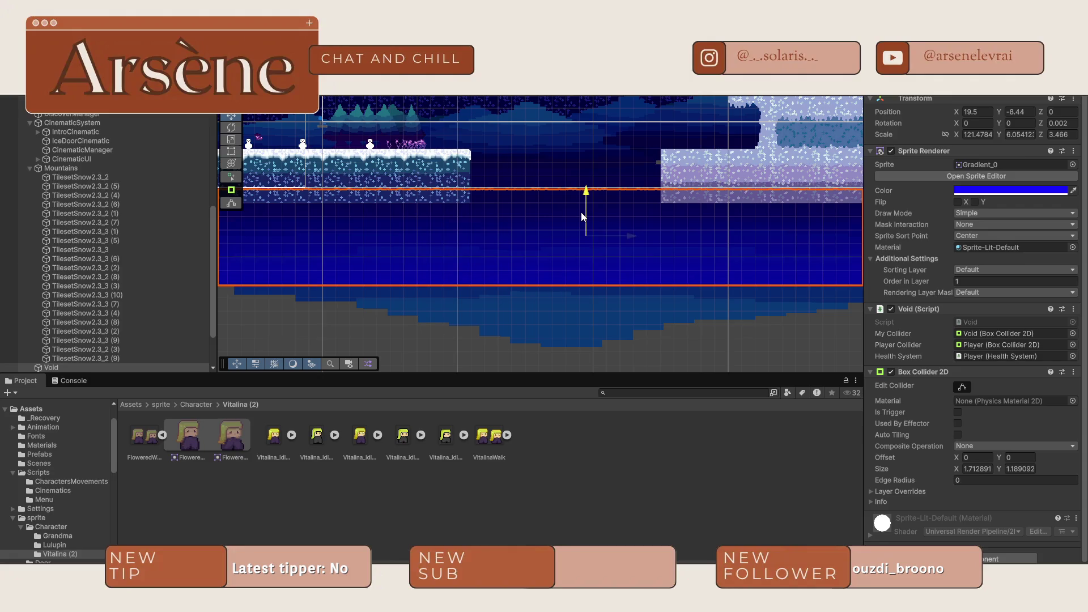
{"action": "double_click", "coordinate": [1042, 347]}
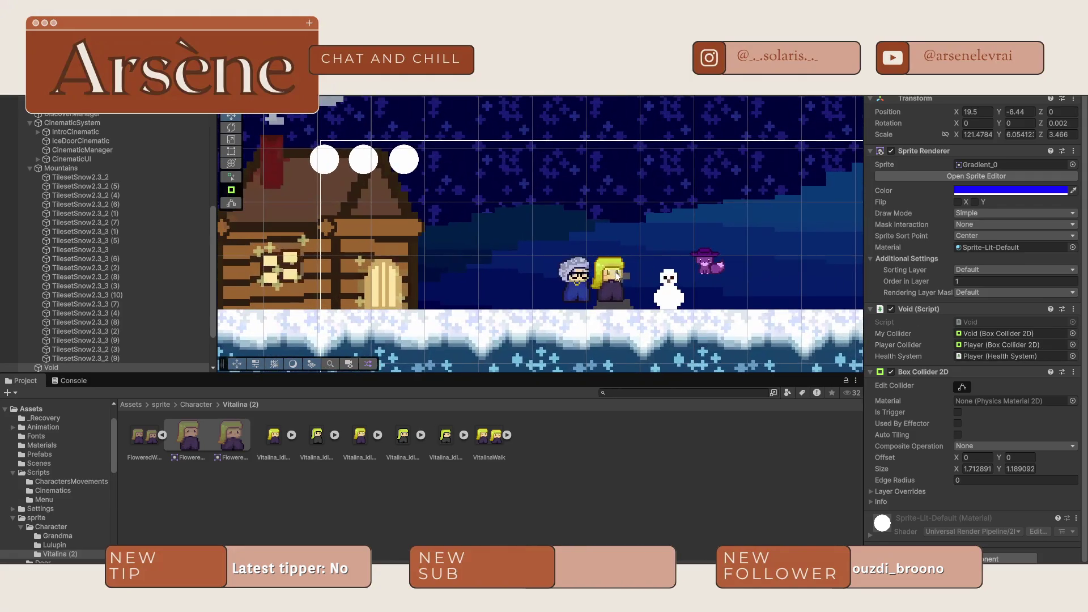
{"action": "left_click", "coordinate": [616, 277]}
- Toggle the player's trigger circle collider off and on, and re-enable the NoFriction collider
{"action": "scroll", "coordinate": [616, 278], "scroll_direction": "up", "scroll_amount": 5}
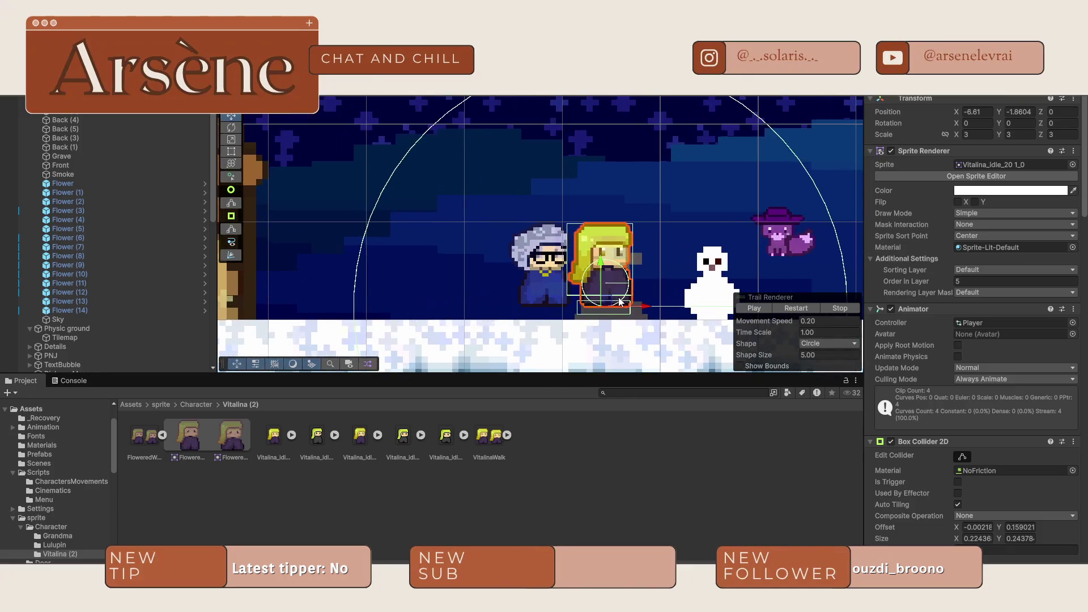
{"action": "scroll", "coordinate": [620, 300], "scroll_direction": "up", "scroll_amount": 2}
{"action": "scroll", "coordinate": [630, 295], "scroll_direction": "down", "scroll_amount": 8}
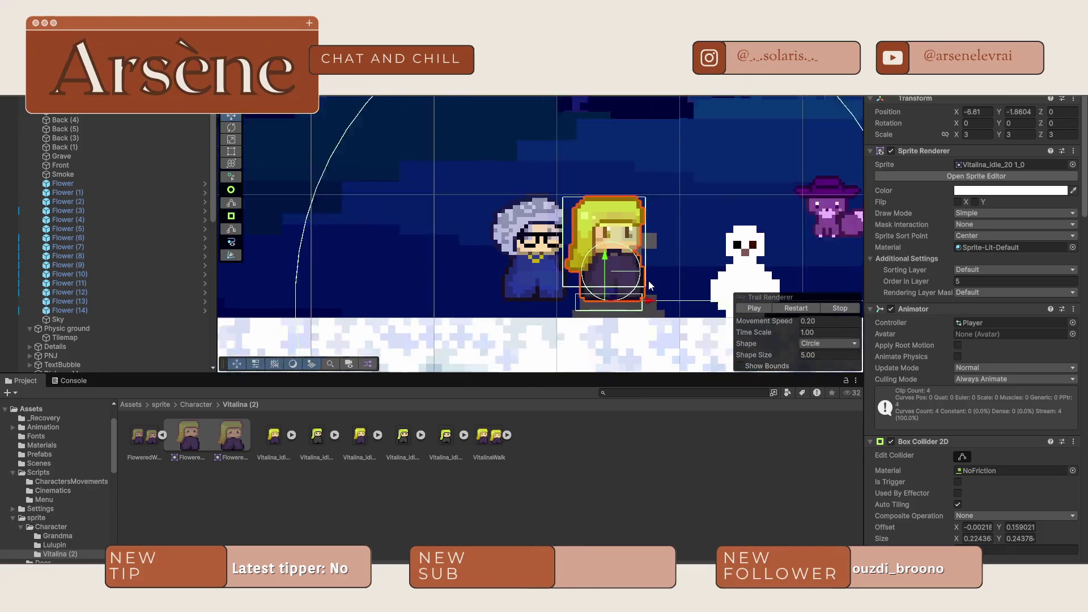
{"action": "scroll", "coordinate": [640, 292], "scroll_direction": "down", "scroll_amount": 3}
{"action": "scroll", "coordinate": [484, 123], "scroll_direction": "up", "scroll_amount": 5}
{"action": "scroll", "coordinate": [483, 127], "scroll_direction": "down", "scroll_amount": 3}
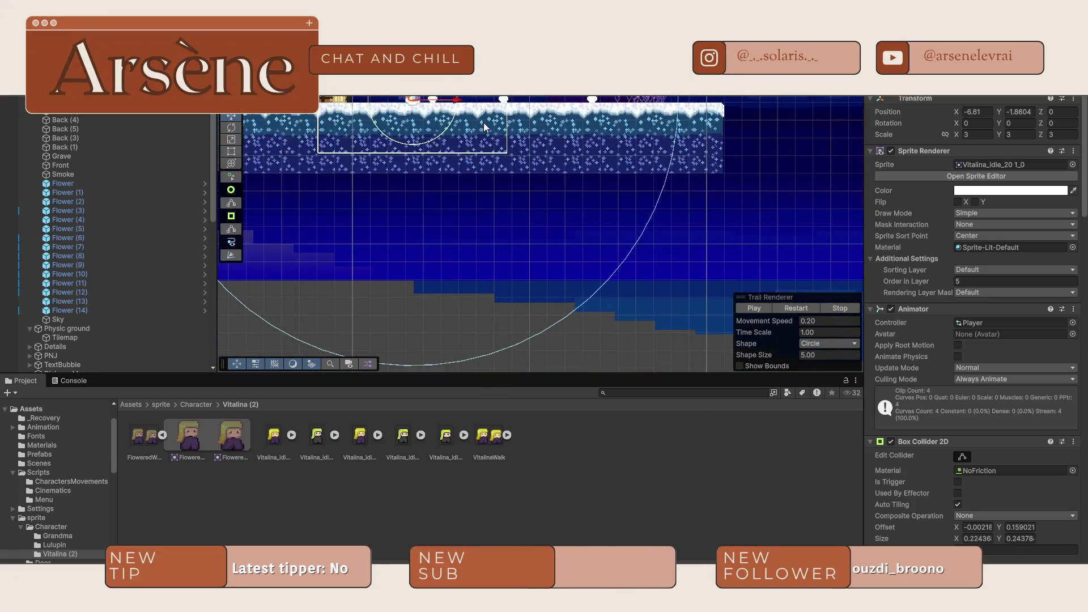
{"action": "left_click_drag", "start_coordinate": [481, 128], "coordinate": [505, 190]}
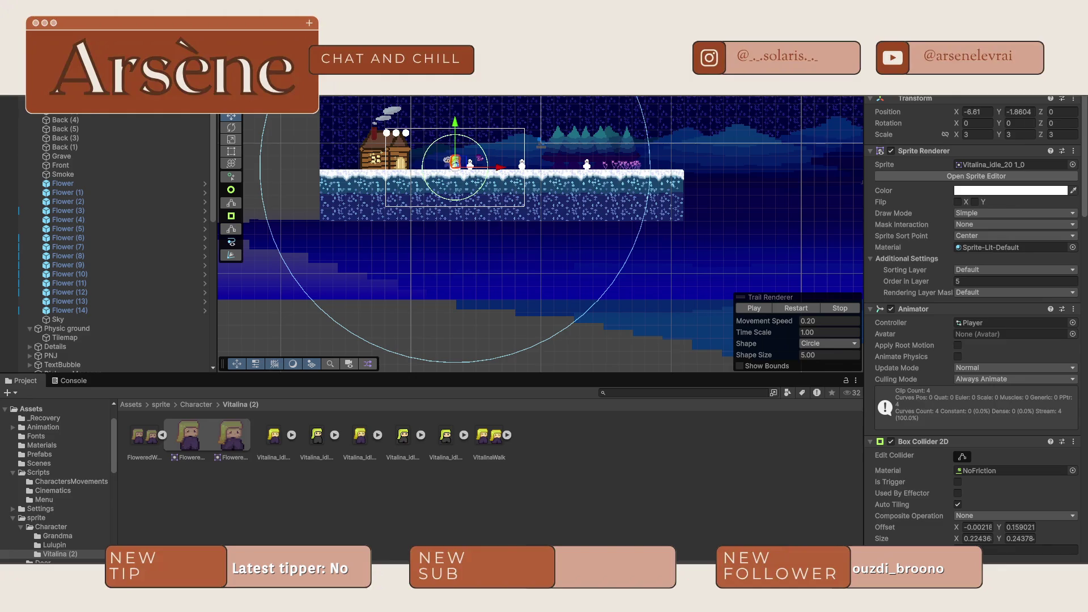
{"action": "scroll", "coordinate": [1024, 389], "scroll_direction": "down", "scroll_amount": 5}
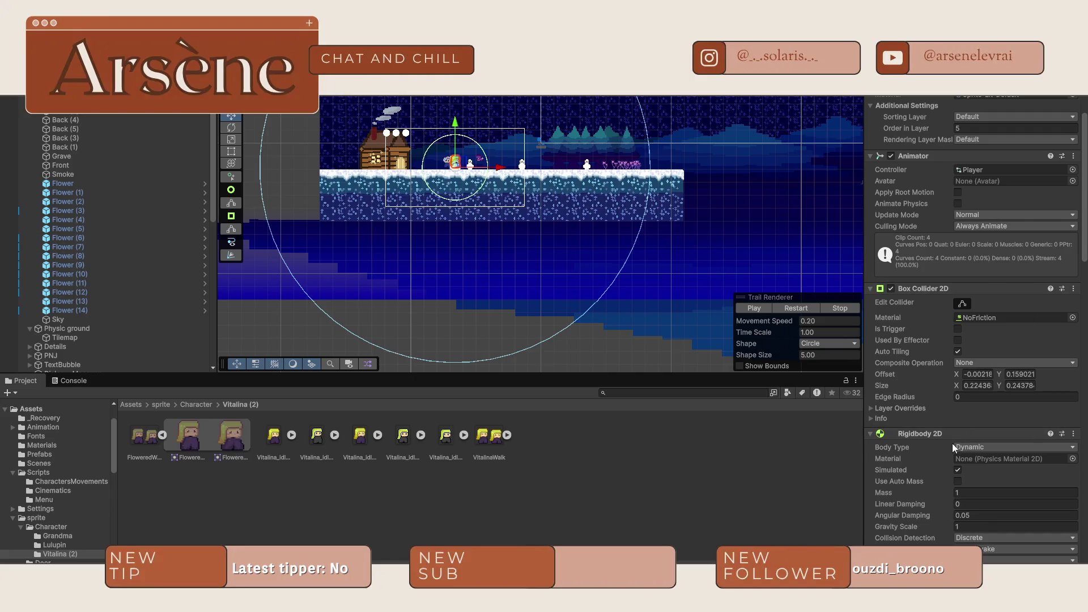
{"action": "scroll", "coordinate": [935, 345], "scroll_direction": "down", "scroll_amount": 10}
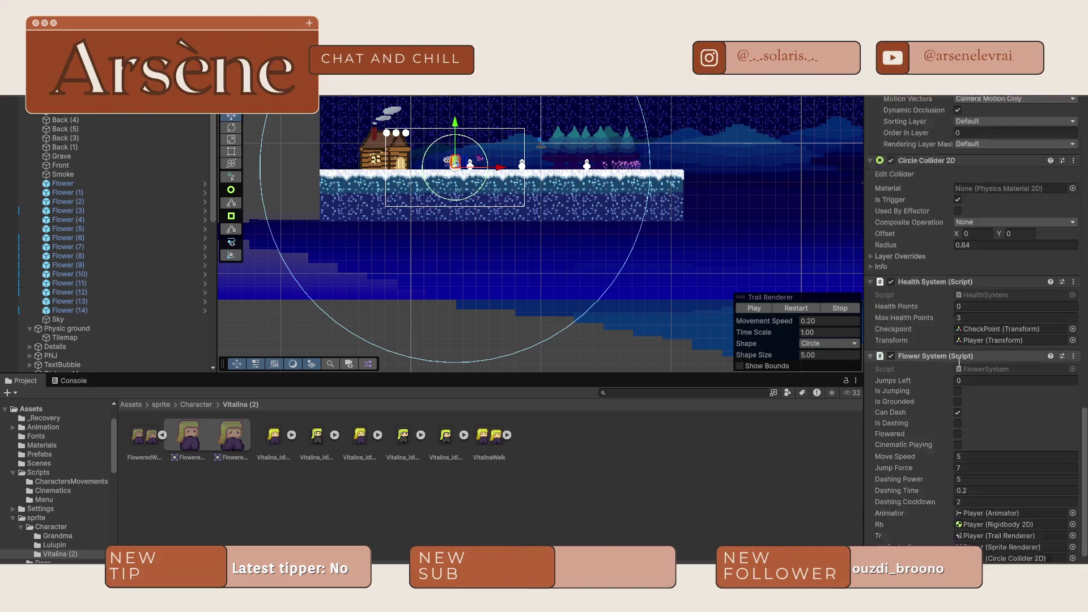
{"action": "scroll", "coordinate": [958, 361], "scroll_direction": "up", "scroll_amount": 3}
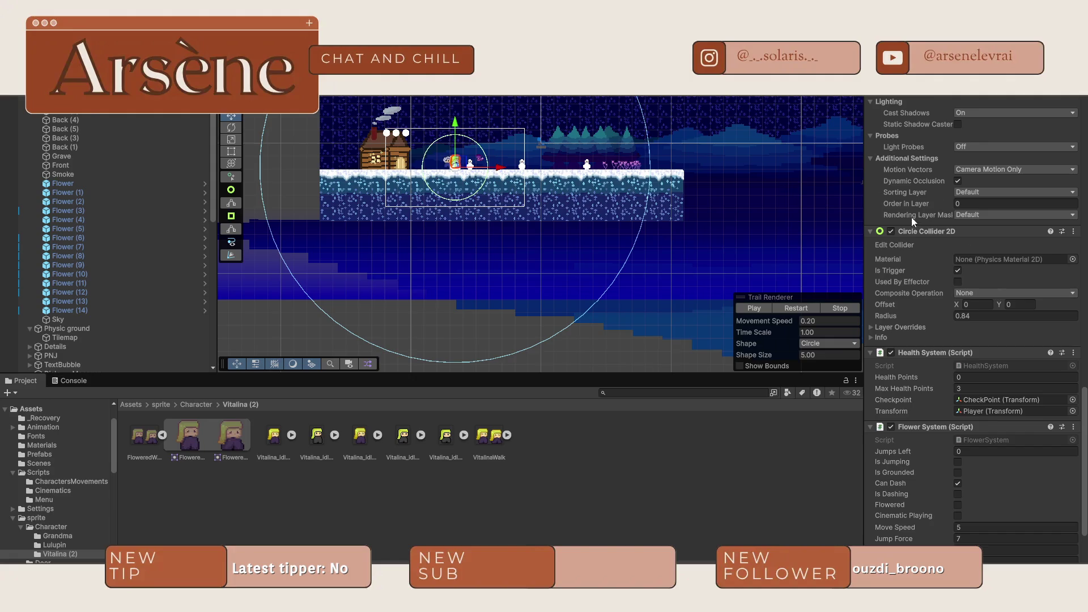
{"action": "left_click", "coordinate": [891, 231]}
{"action": "left_click", "coordinate": [893, 233]}
{"action": "scroll", "coordinate": [903, 233], "scroll_direction": "up", "scroll_amount": 10}
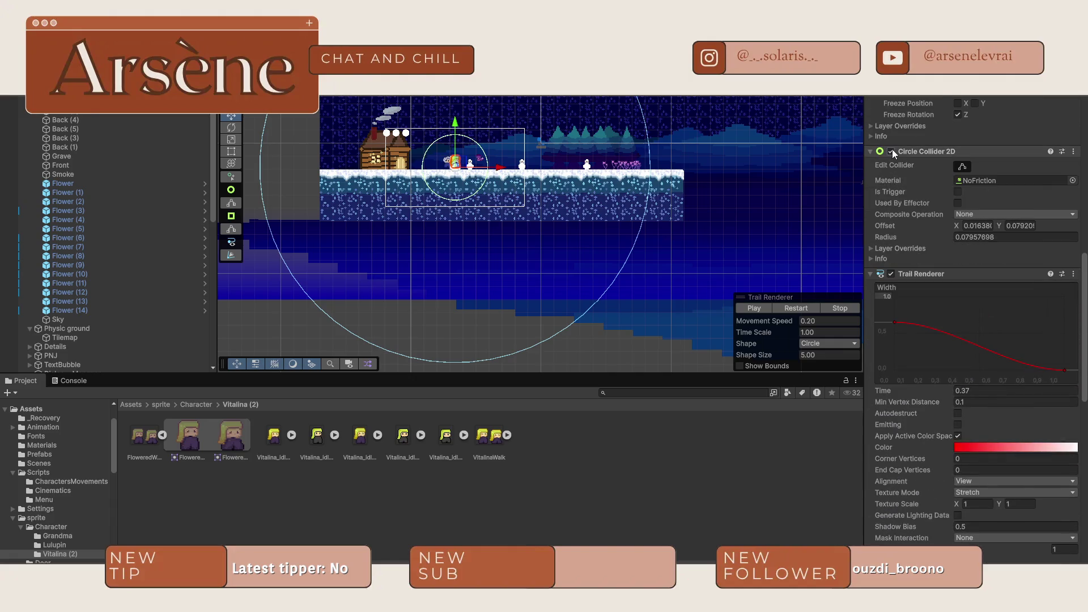
{"action": "left_click", "coordinate": [892, 151]}
- Toggle the NoFriction and trigger circle colliders again to check their ranges
{"action": "scroll", "coordinate": [893, 148], "scroll_direction": "up", "scroll_amount": 10}
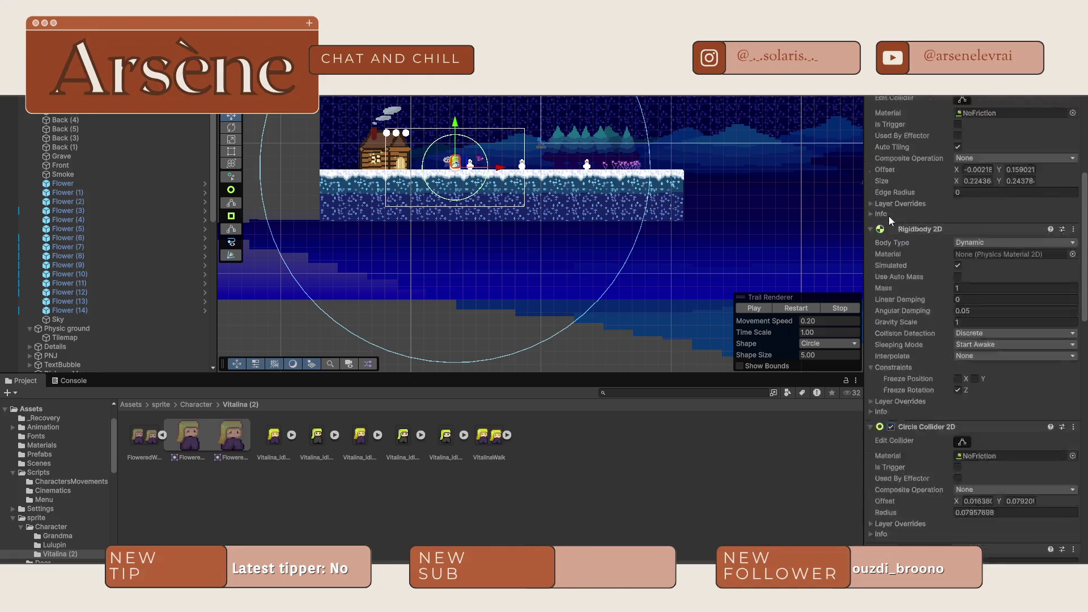
{"action": "scroll", "coordinate": [889, 216], "scroll_direction": "up", "scroll_amount": 10}
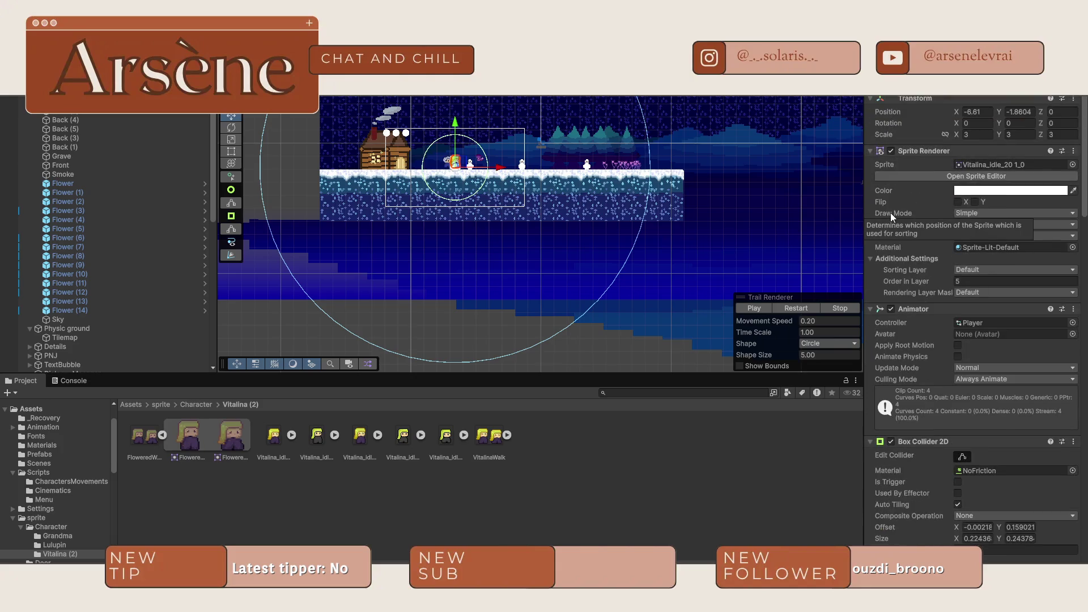
{"action": "scroll", "coordinate": [890, 213], "scroll_direction": "down", "scroll_amount": 10}
{"action": "scroll", "coordinate": [546, 215], "scroll_direction": "up", "scroll_amount": 5}
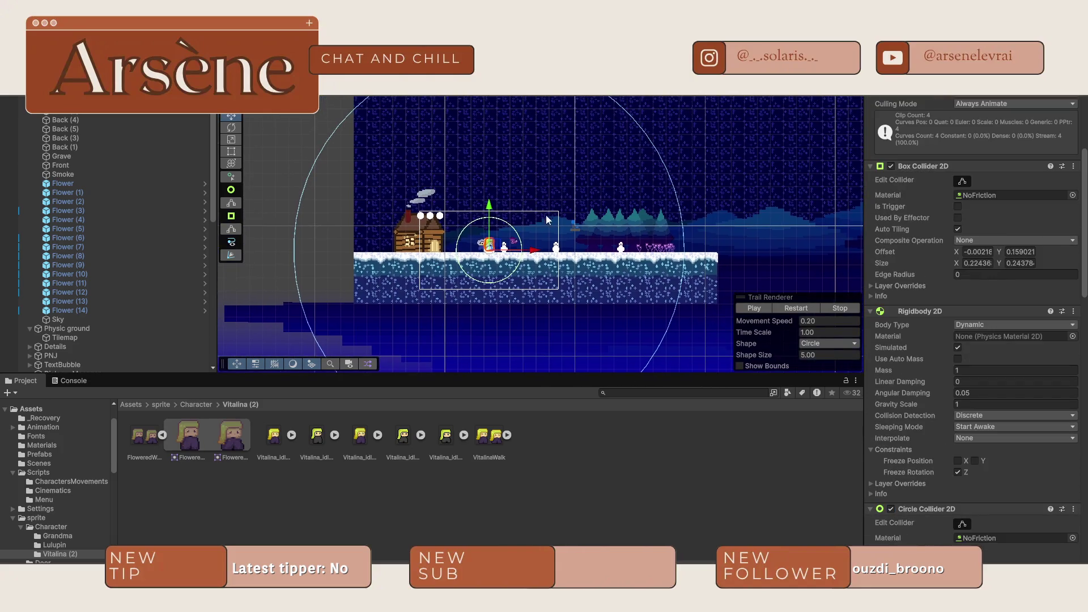
{"action": "scroll", "coordinate": [901, 219], "scroll_direction": "down", "scroll_amount": 6}
{"action": "left_click", "coordinate": [892, 327]}
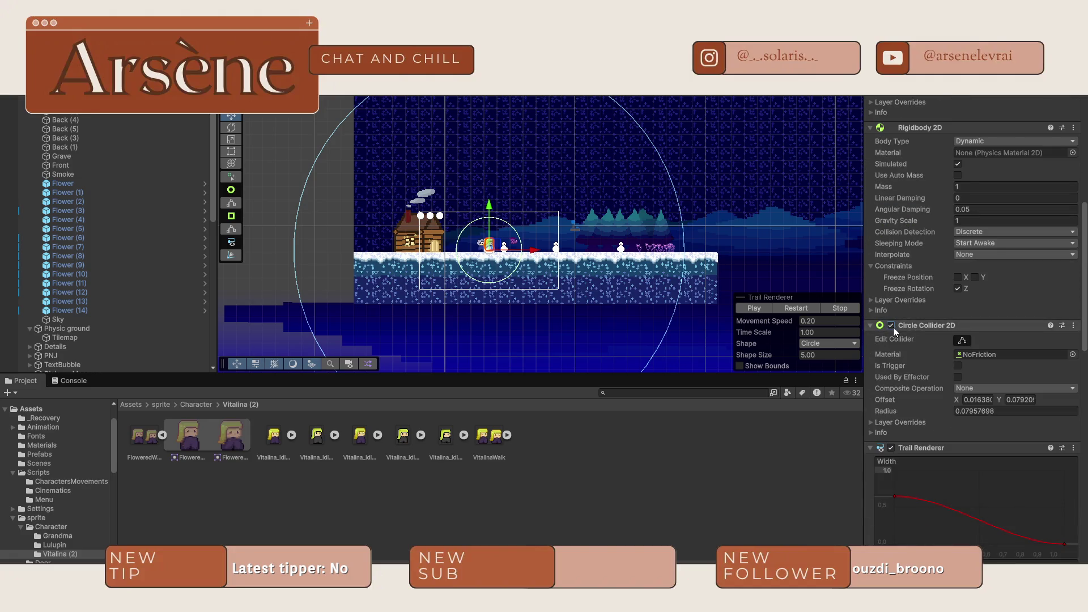
{"action": "scroll", "coordinate": [894, 328], "scroll_direction": "down", "scroll_amount": 8}
{"action": "scroll", "coordinate": [894, 328], "scroll_direction": "down", "scroll_amount": 6}
{"action": "left_click", "coordinate": [892, 435]}
{"action": "left_click", "coordinate": [892, 435]}
{"action": "scroll", "coordinate": [905, 381], "scroll_direction": "down", "scroll_amount": 8}
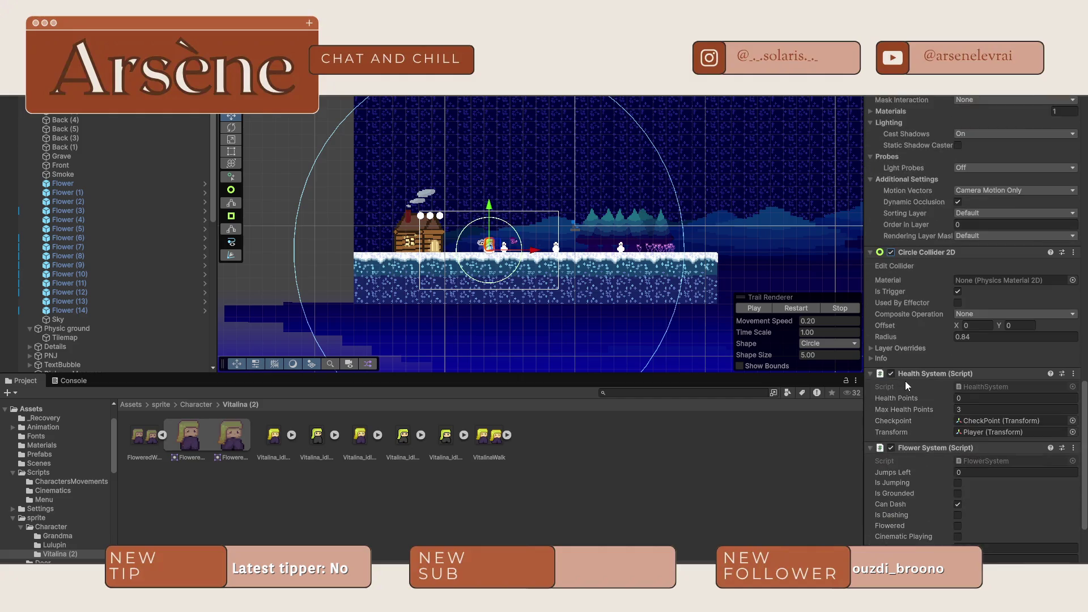
{"action": "scroll", "coordinate": [906, 381], "scroll_direction": "down", "scroll_amount": 2}
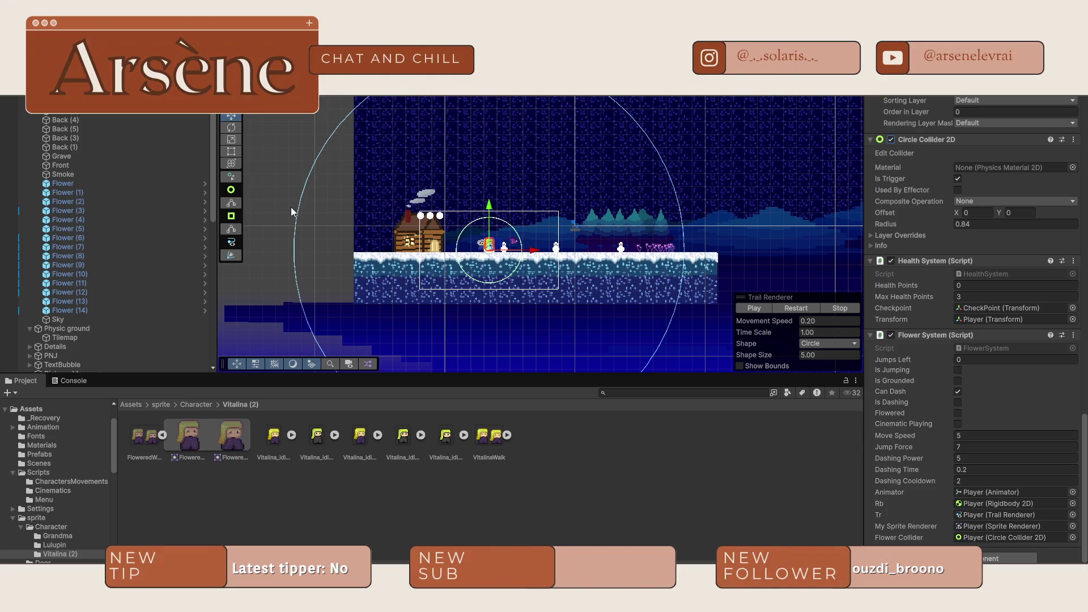
- Reselect the Player object and scroll through its Inspector components
{"action": "left_click", "coordinate": [278, 169]}
{"action": "left_click", "coordinate": [470, 239]}
{"action": "left_click", "coordinate": [470, 239]}
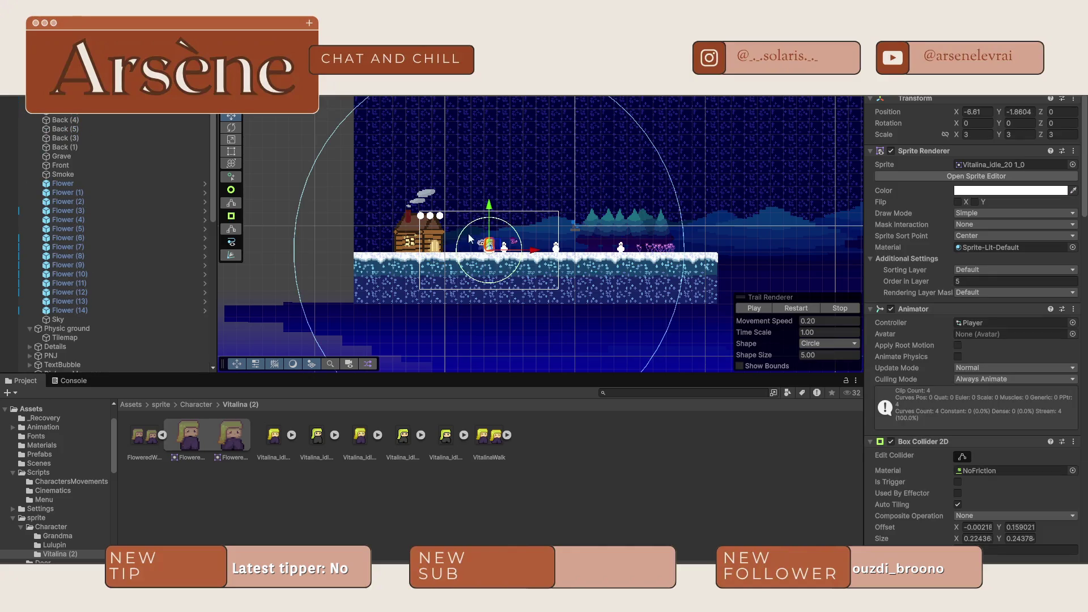
{"action": "scroll", "coordinate": [944, 291], "scroll_direction": "down", "scroll_amount": 10}
{"action": "scroll", "coordinate": [942, 295], "scroll_direction": "down", "scroll_amount": 5}
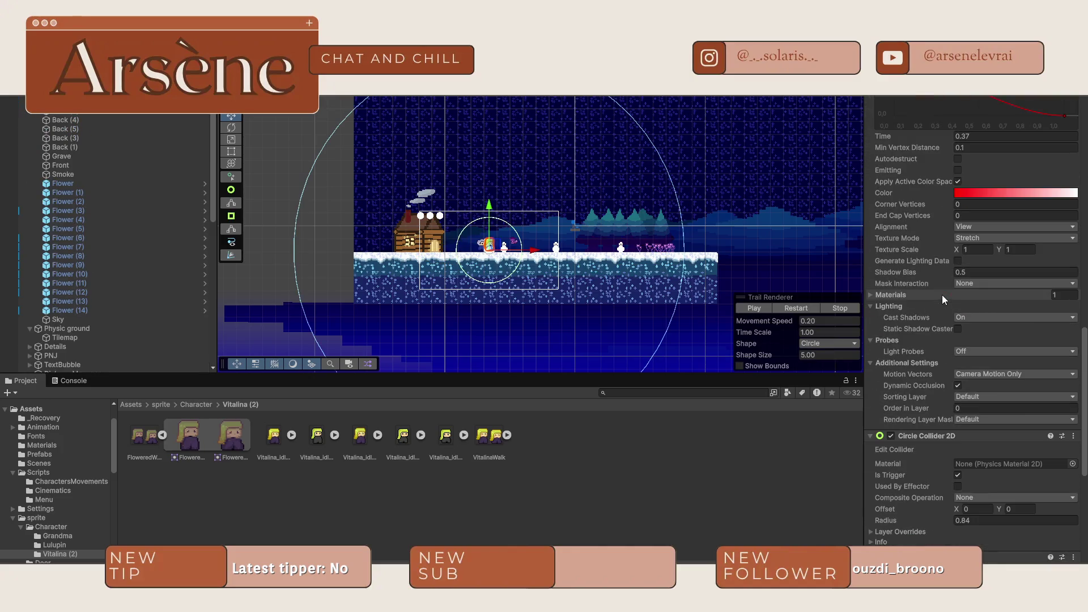
{"action": "scroll", "coordinate": [899, 294], "scroll_direction": "down", "scroll_amount": 5}
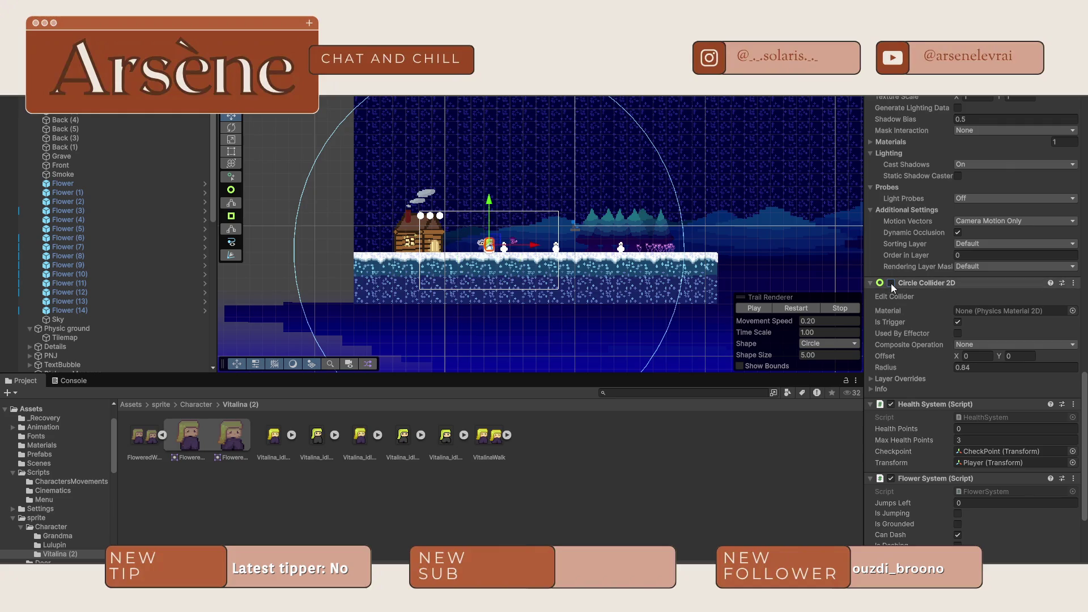
{"action": "scroll", "coordinate": [900, 292], "scroll_direction": "down", "scroll_amount": 5}
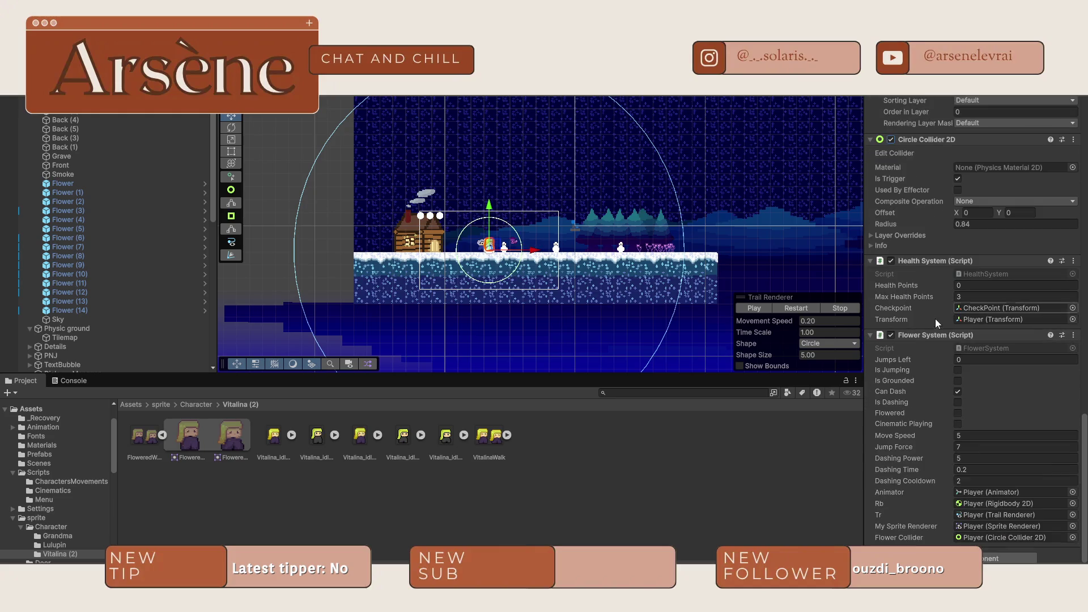
{"action": "scroll", "coordinate": [924, 327], "scroll_direction": "up", "scroll_amount": 12}
{"action": "scroll", "coordinate": [913, 319], "scroll_direction": "up", "scroll_amount": 5}
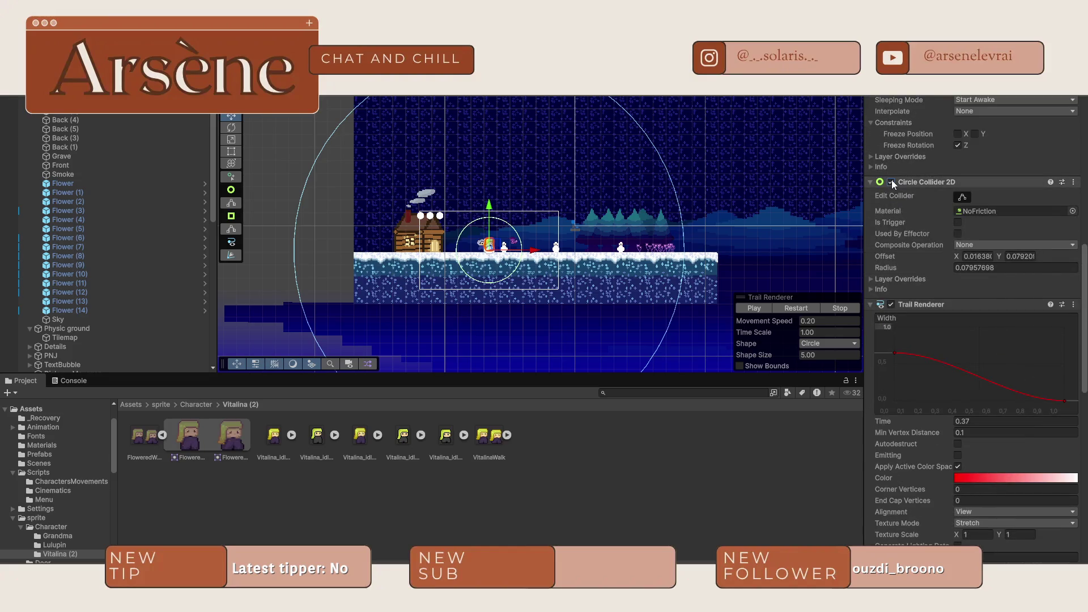
{"action": "scroll", "coordinate": [892, 179], "scroll_direction": "up", "scroll_amount": 5}
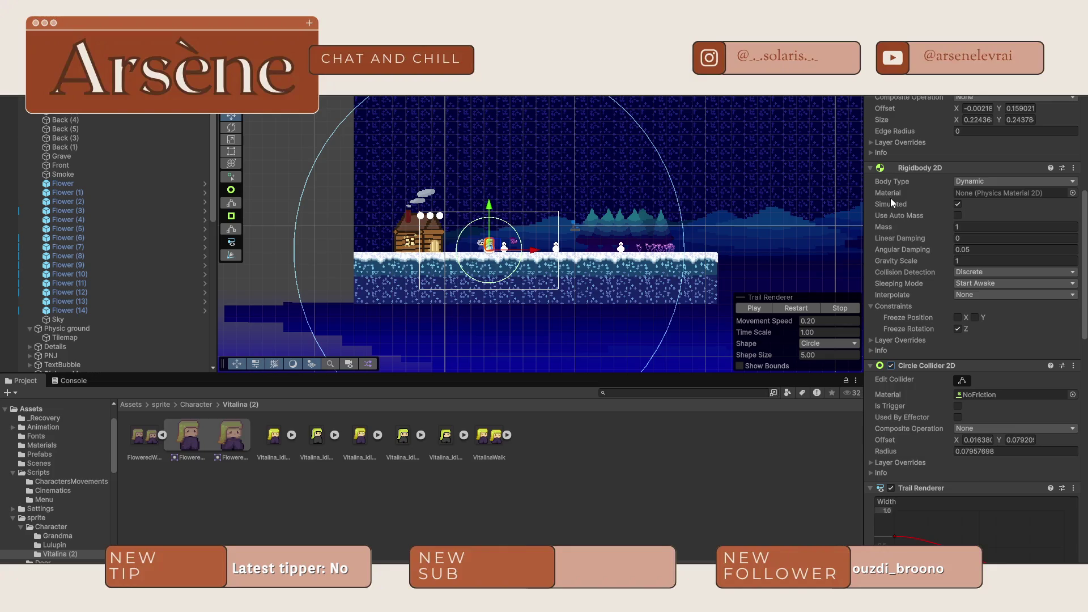
{"action": "scroll", "coordinate": [893, 201], "scroll_direction": "up", "scroll_amount": 5}
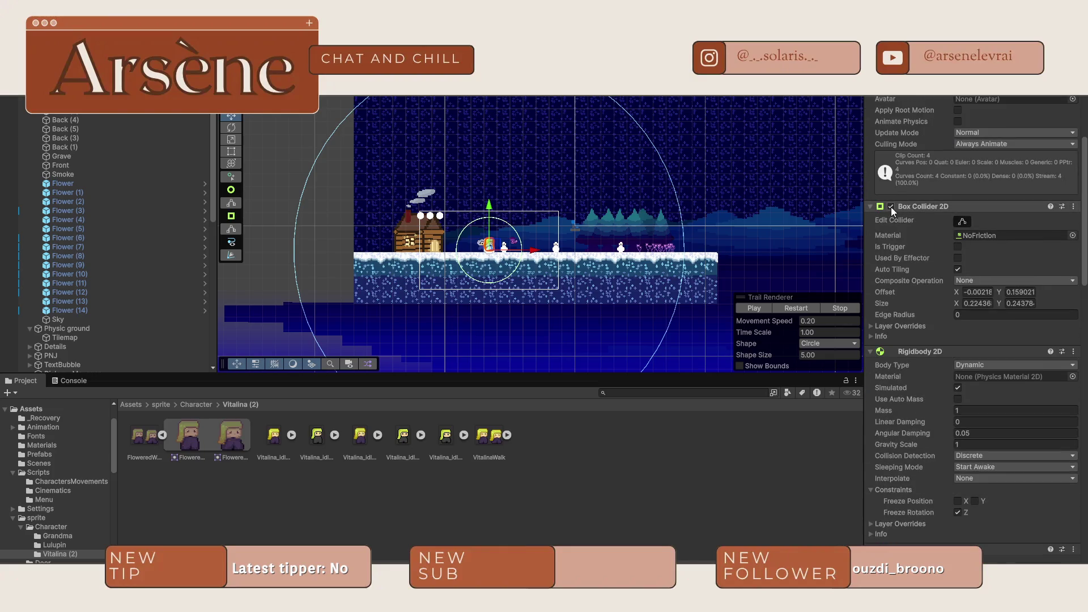
{"action": "scroll", "coordinate": [510, 255], "scroll_direction": "up", "scroll_amount": 10}
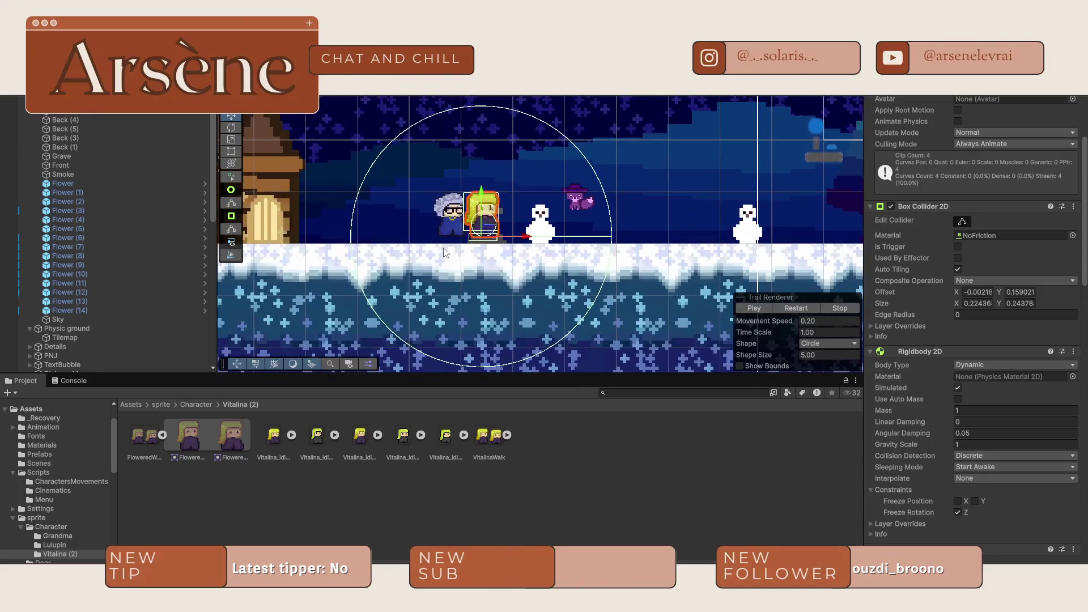
{"action": "scroll", "coordinate": [445, 253], "scroll_direction": "up", "scroll_amount": 2}
{"action": "scroll", "coordinate": [964, 256], "scroll_direction": "down", "scroll_amount": 10}
- Pan along the snowy ground and select the Void object beneath the level
{"action": "mouse_move", "coordinate": [708, 255]}
{"action": "left_mouse_down"}
{"action": "mouse_move", "coordinate": [697, 287]}
{"action": "mouse_move", "coordinate": [709, 287]}
{"action": "mouse_move", "coordinate": [765, 142]}
{"action": "left_mouse_up"}
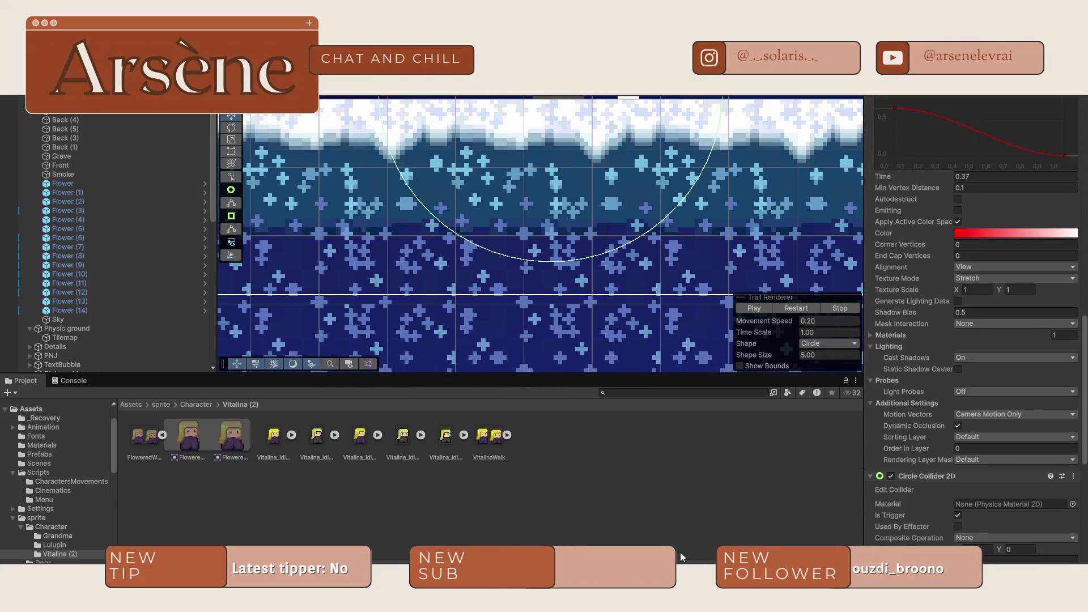
{"action": "scroll", "coordinate": [662, 334], "scroll_direction": "down", "scroll_amount": 10}
{"action": "mouse_move", "coordinate": [554, 305]}
{"action": "left_mouse_down"}
{"action": "mouse_move", "coordinate": [766, 190]}
{"action": "mouse_move", "coordinate": [591, 245]}
{"action": "left_mouse_up"}
{"action": "scroll", "coordinate": [592, 245], "scroll_direction": "up", "scroll_amount": 5}
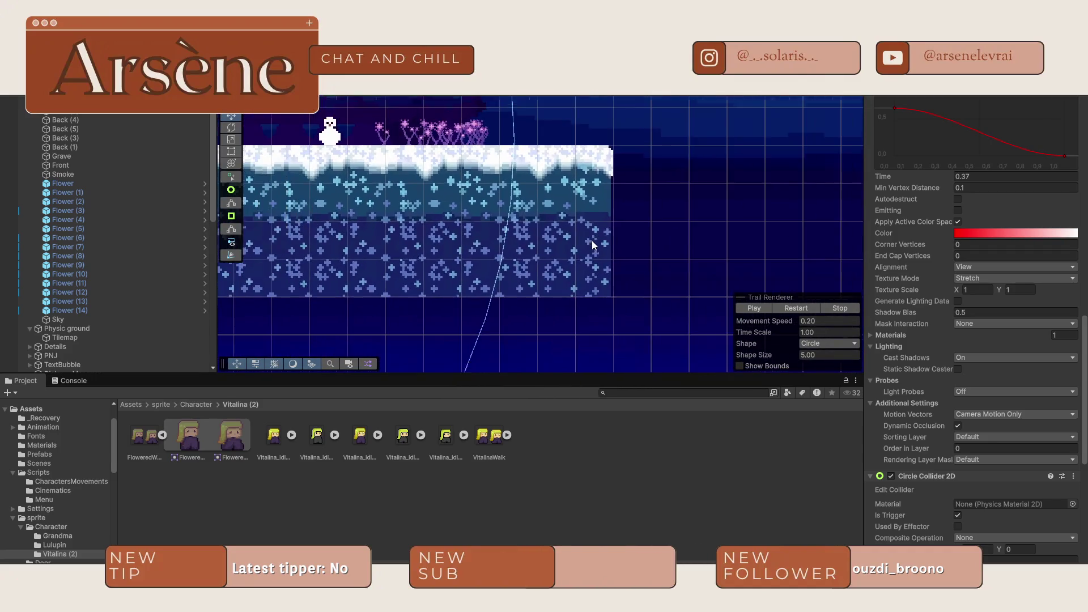
{"action": "scroll", "coordinate": [592, 245], "scroll_direction": "down", "scroll_amount": 15}
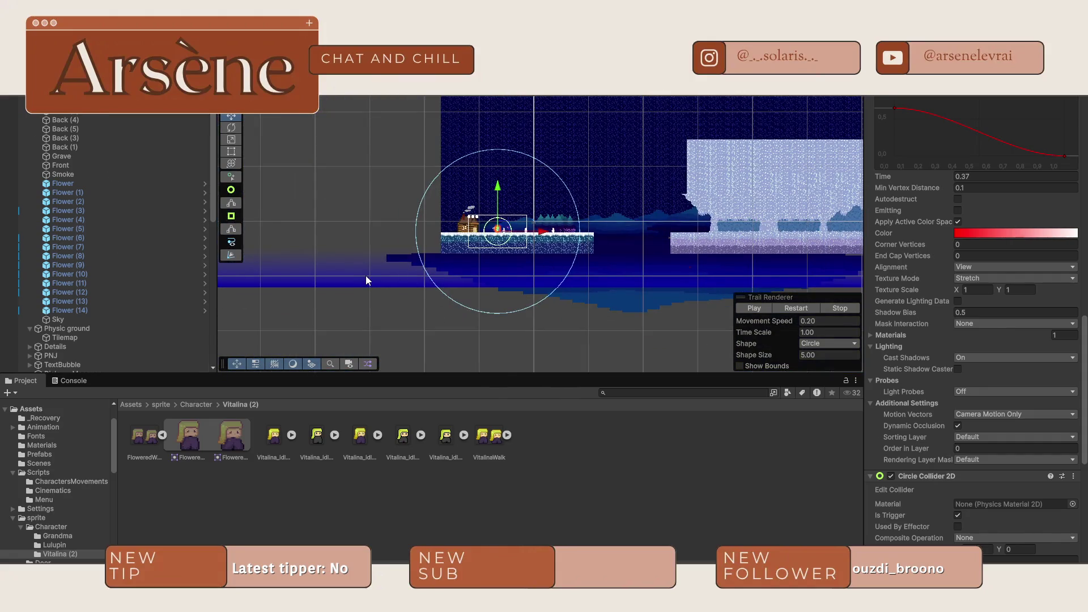
{"action": "left_click", "coordinate": [366, 276]}
{"action": "scroll", "coordinate": [570, 235], "scroll_direction": "up", "scroll_amount": 5}
{"action": "scroll", "coordinate": [570, 236], "scroll_direction": "up", "scroll_amount": 10}
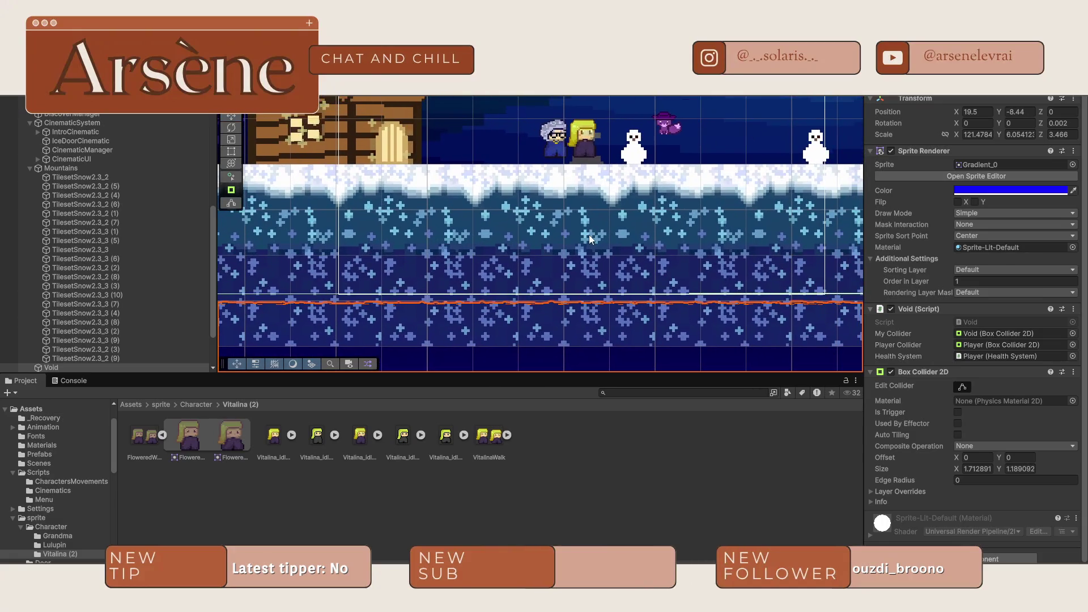
- Disable the player's Flower System script and NoFriction circle collider
{"action": "left_click", "coordinate": [589, 139]}
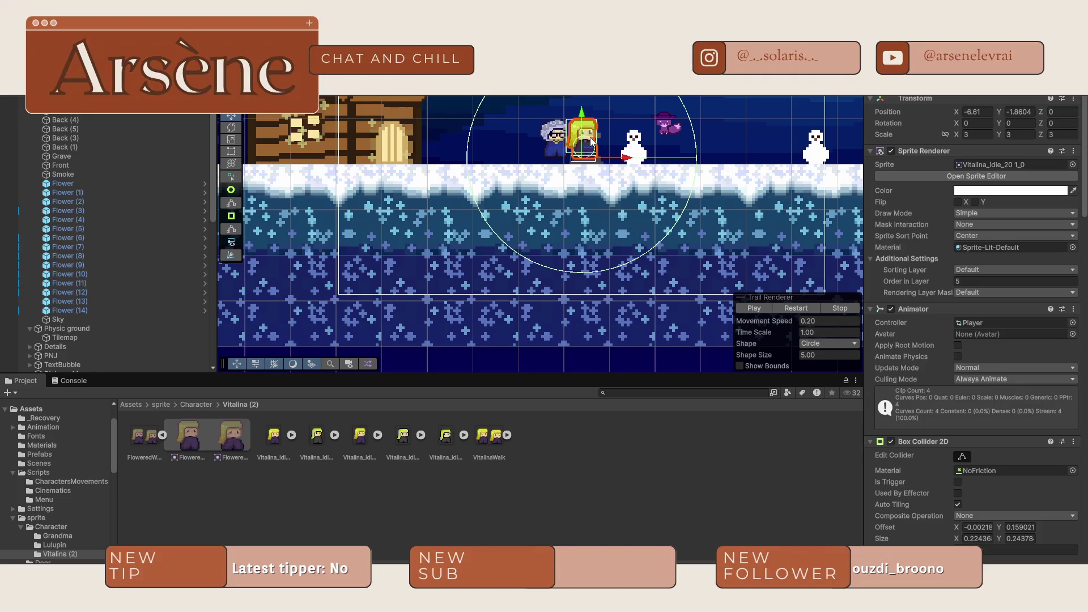
{"action": "scroll", "coordinate": [919, 392], "scroll_direction": "down", "scroll_amount": 5}
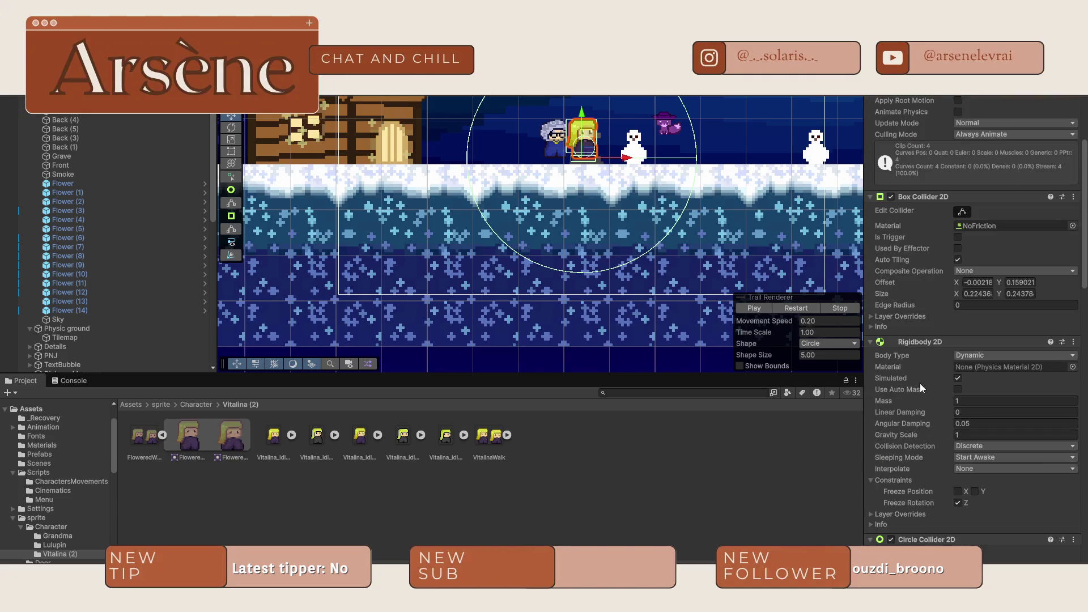
{"action": "scroll", "coordinate": [580, 290], "scroll_direction": "down", "scroll_amount": 10}
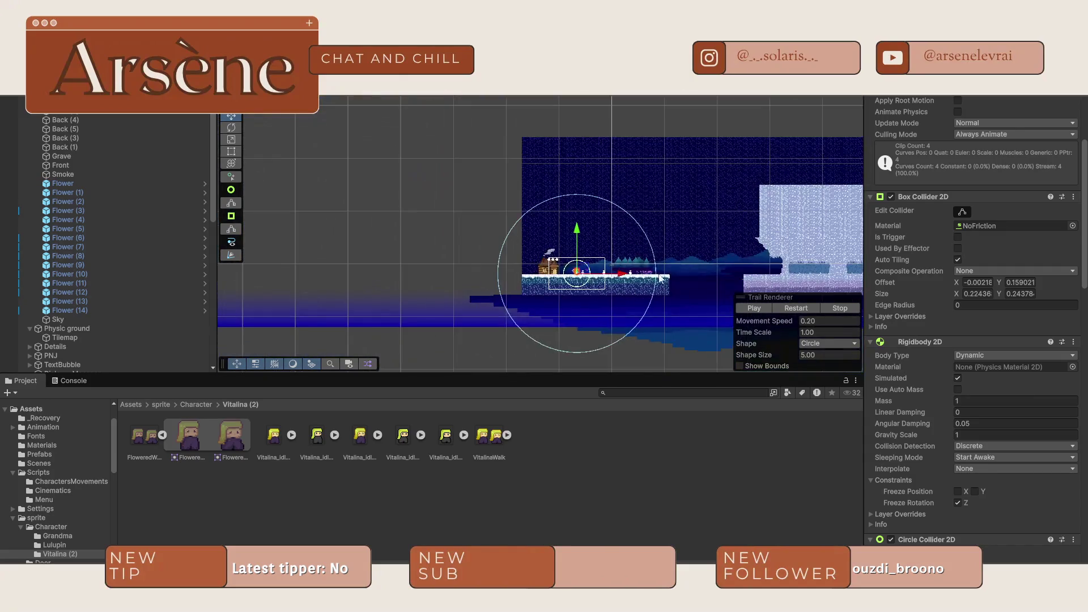
{"action": "scroll", "coordinate": [907, 340], "scroll_direction": "down", "scroll_amount": 10}
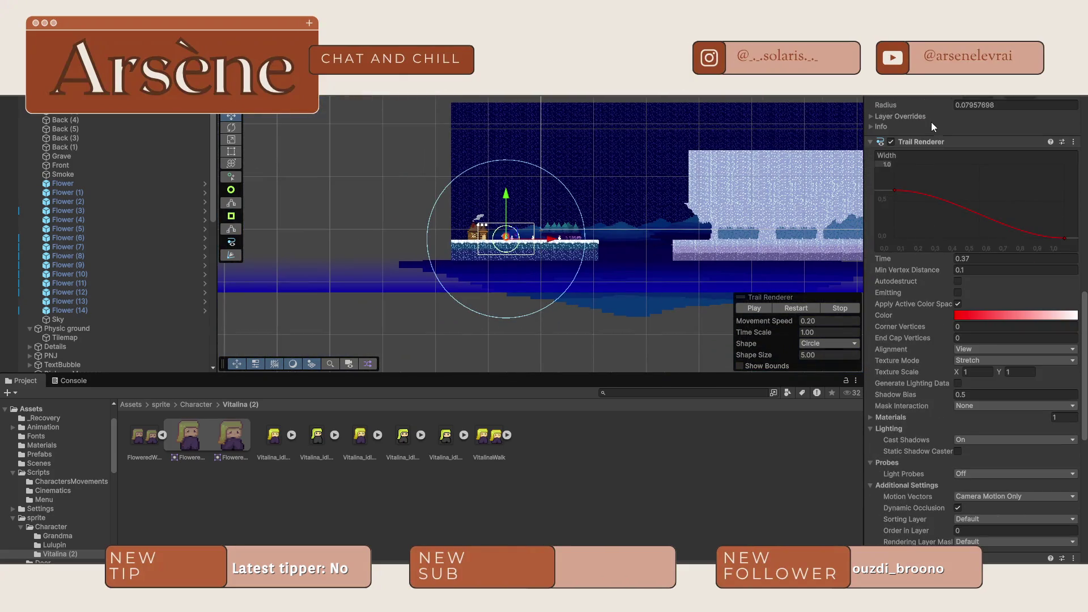
{"action": "scroll", "coordinate": [918, 267], "scroll_direction": "down", "scroll_amount": 4}
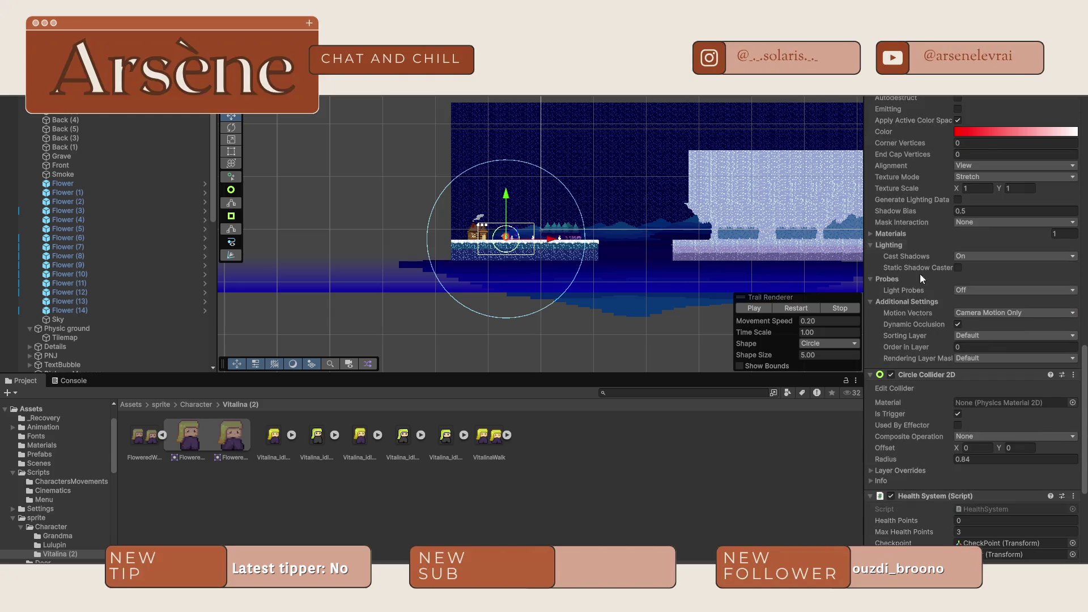
{"action": "scroll", "coordinate": [896, 373], "scroll_direction": "down", "scroll_amount": 3}
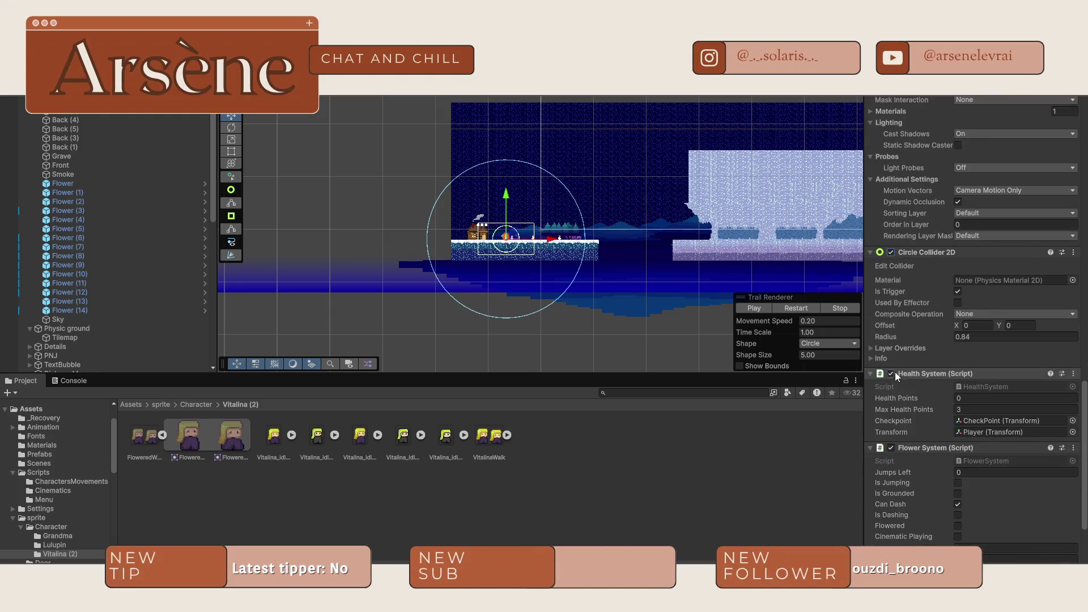
{"action": "left_click", "coordinate": [892, 447]}
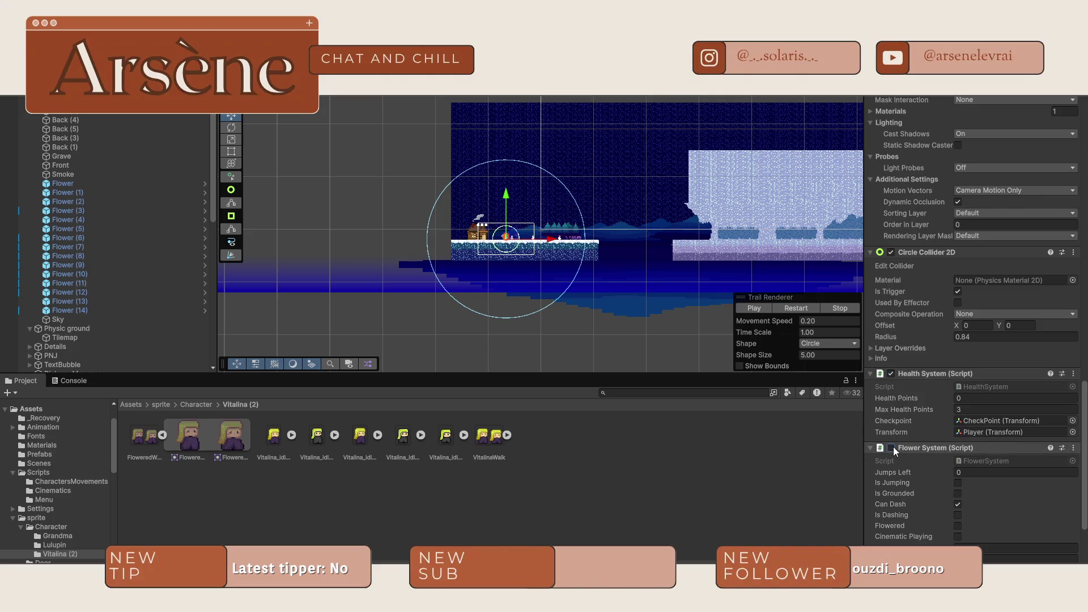
{"action": "scroll", "coordinate": [908, 431], "scroll_direction": "down", "scroll_amount": 1}
{"action": "scroll", "coordinate": [923, 417], "scroll_direction": "up", "scroll_amount": 8}
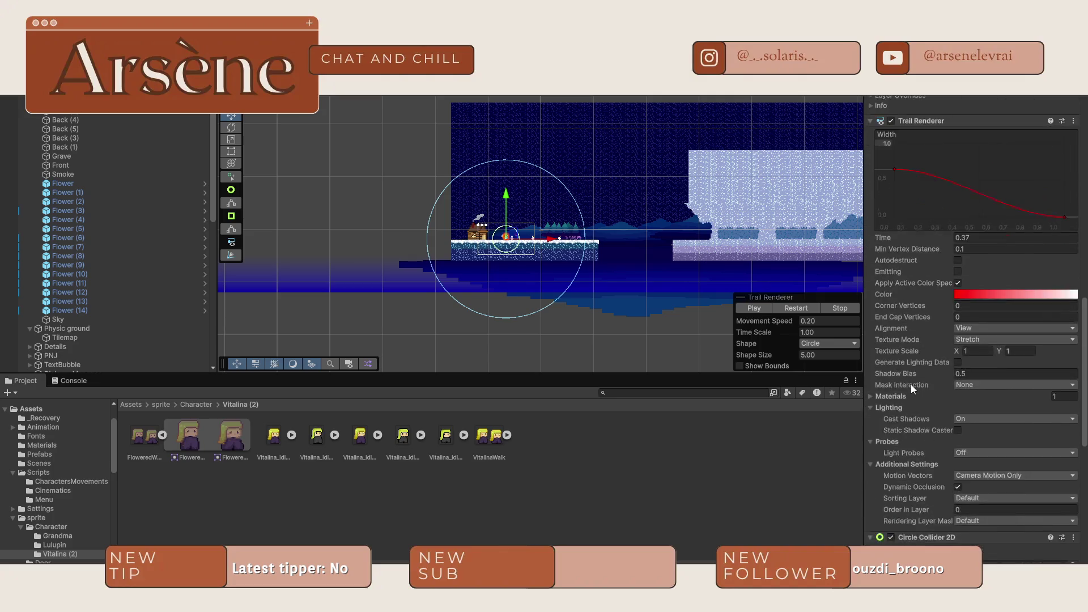
{"action": "left_click", "coordinate": [899, 185]}
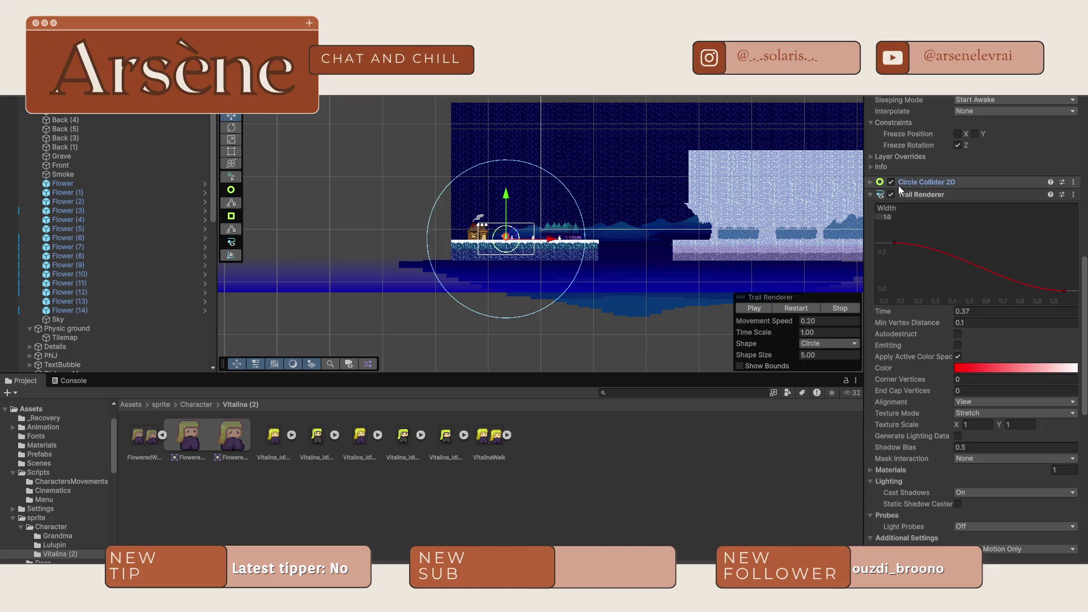
{"action": "left_click", "coordinate": [891, 182]}
- Re-enable the player's Animator and Sprite Renderer so the character shows again
{"action": "scroll", "coordinate": [892, 187], "scroll_direction": "up", "scroll_amount": 10}
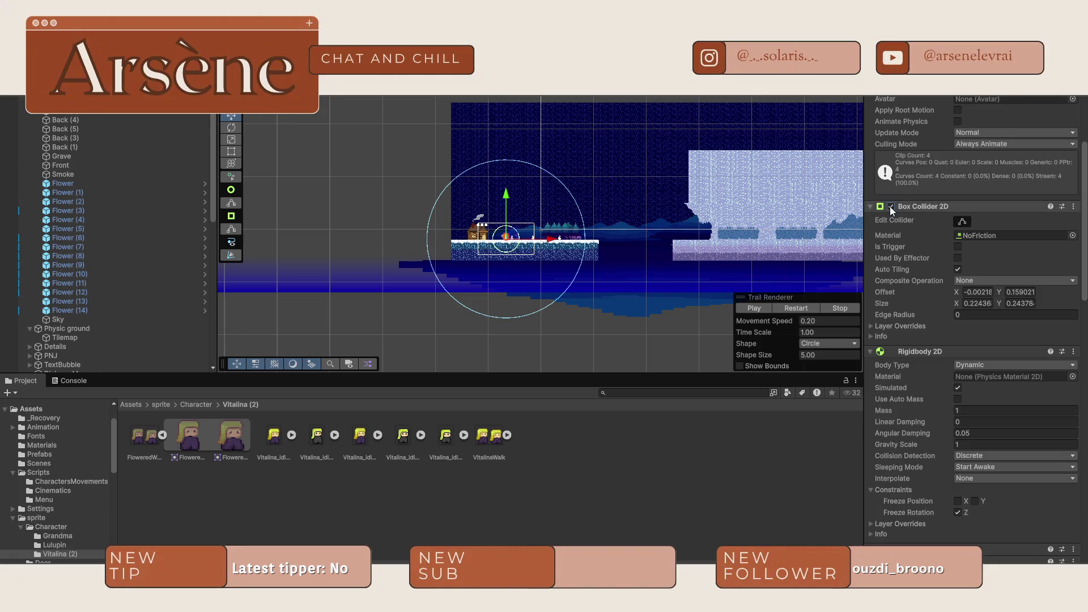
{"action": "scroll", "coordinate": [890, 206], "scroll_direction": "up", "scroll_amount": 5}
{"action": "left_click", "coordinate": [892, 256]}
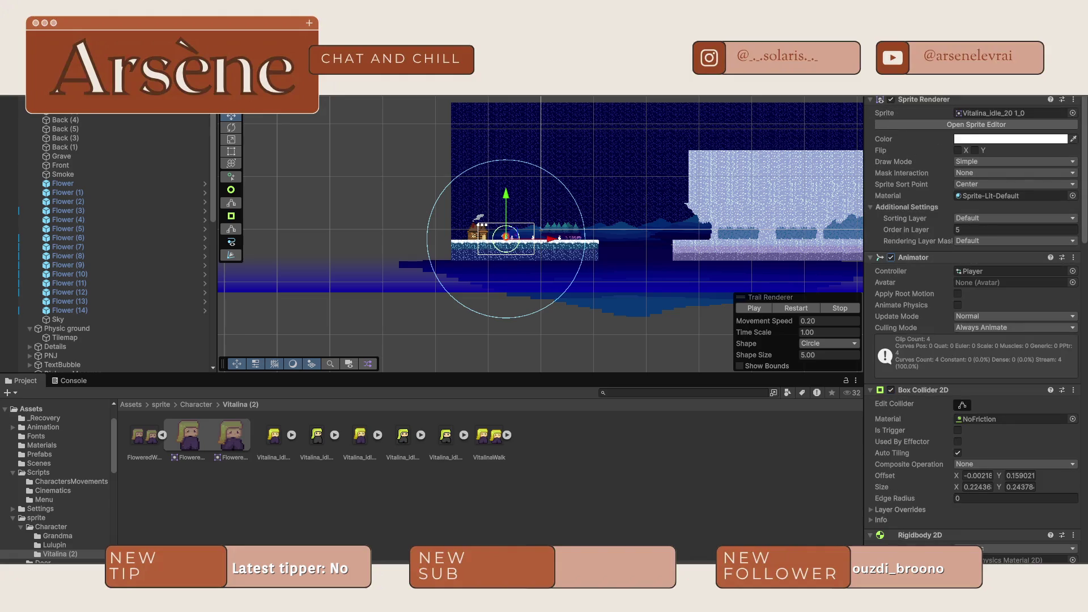
{"action": "left_click", "coordinate": [891, 100]}
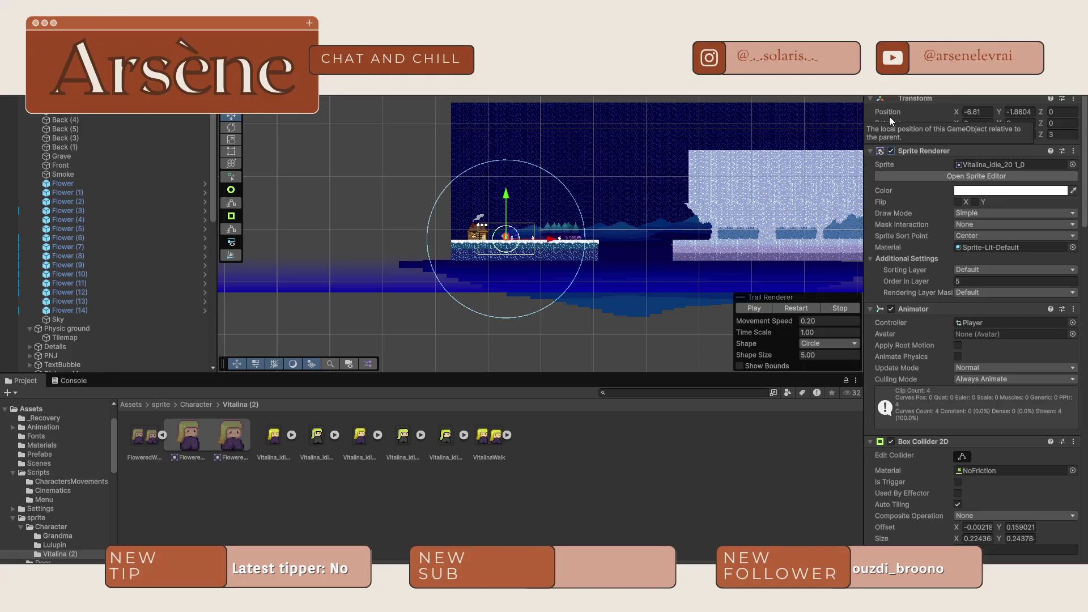
{"action": "scroll", "coordinate": [918, 281], "scroll_direction": "down", "scroll_amount": 10}
{"action": "scroll", "coordinate": [875, 365], "scroll_direction": "down", "scroll_amount": 6}
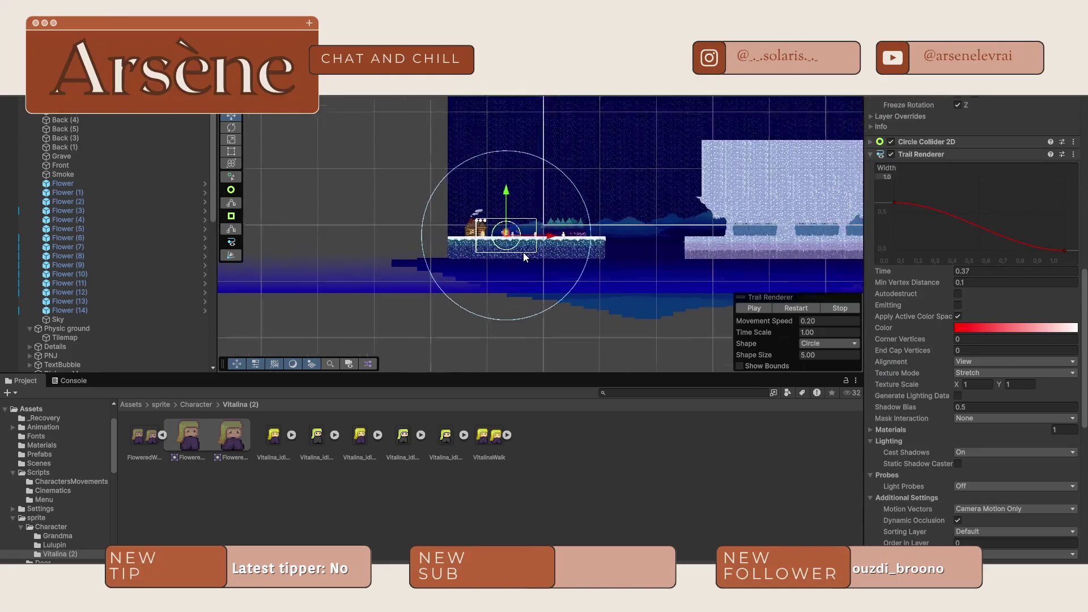
- Step through the player's neighbouring hierarchy objects, then scroll down to the Flower System
{"action": "key", "text": "Up"}
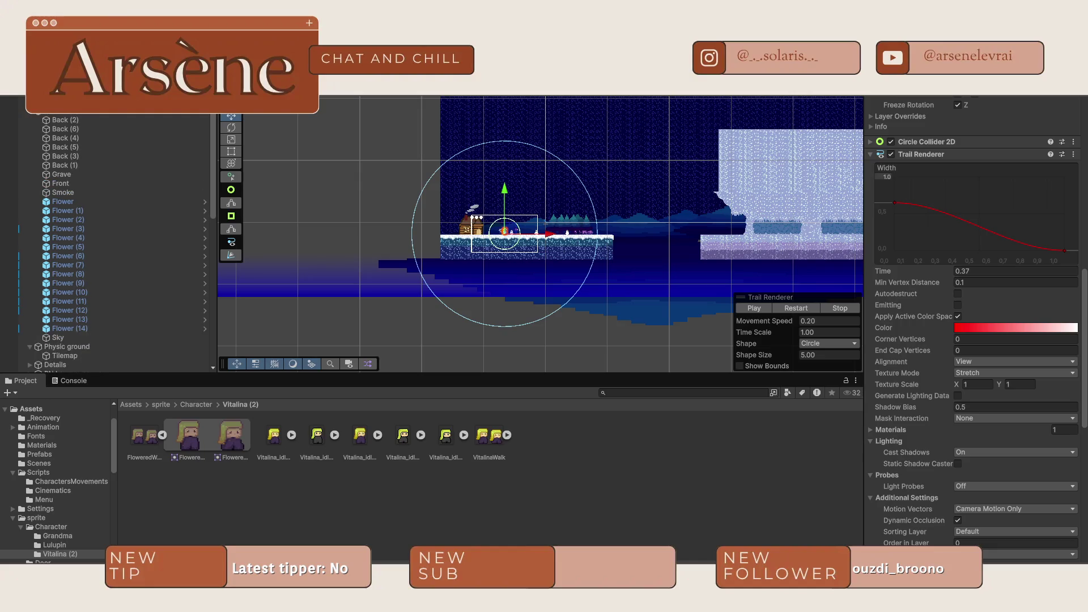
{"action": "key", "text": "Down"}
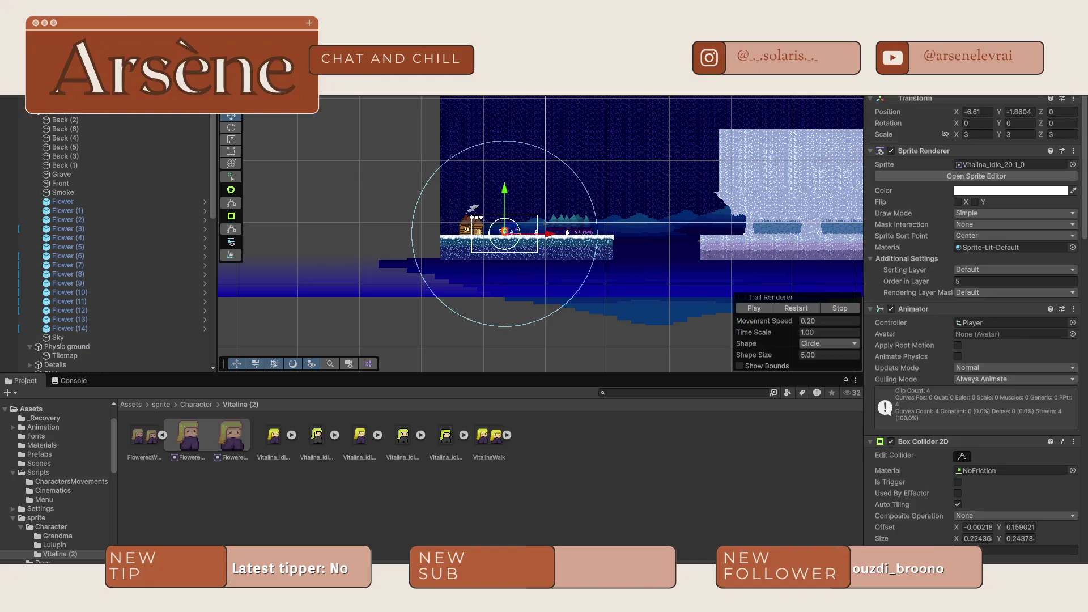
{"action": "key", "text": "Down"}
{"action": "key", "text": "Up"}
{"action": "scroll", "coordinate": [466, 244], "scroll_direction": "up", "scroll_amount": 2}
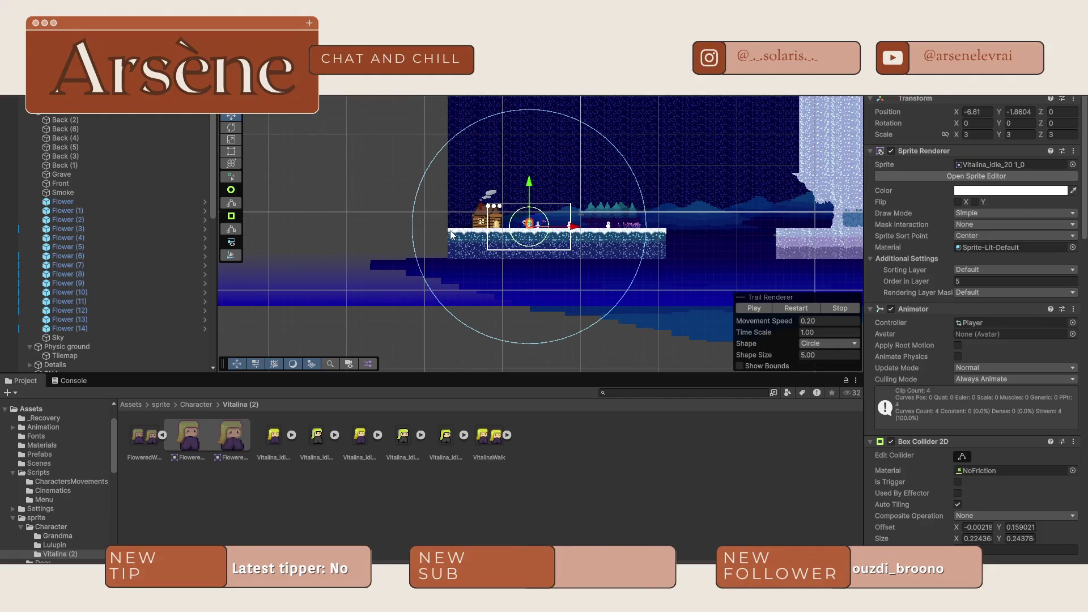
{"action": "scroll", "coordinate": [451, 234], "scroll_direction": "up", "scroll_amount": 2}
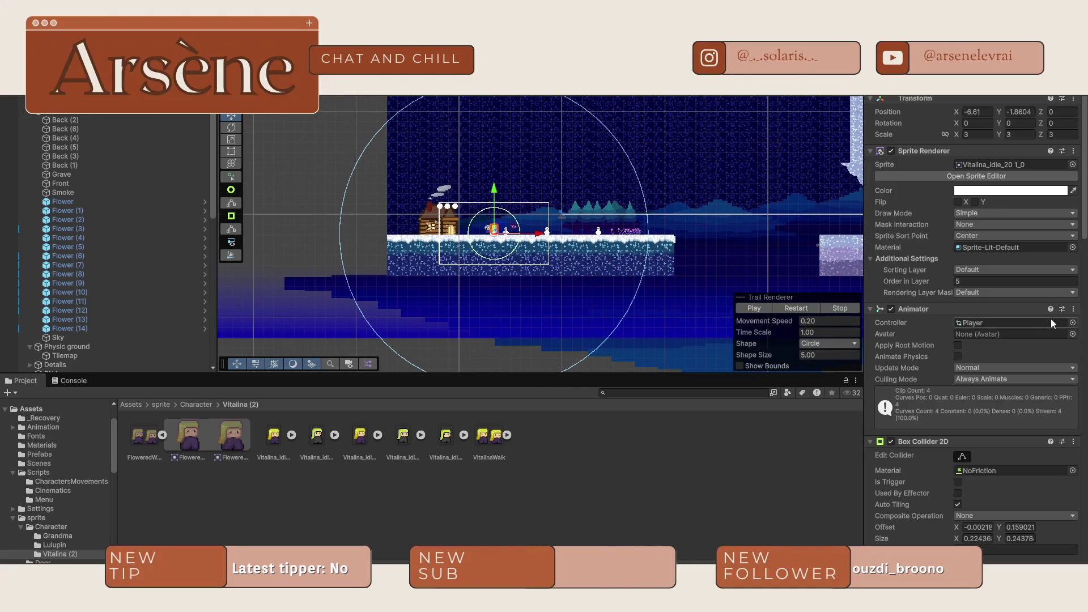
{"action": "scroll", "coordinate": [999, 346], "scroll_direction": "down", "scroll_amount": 10}
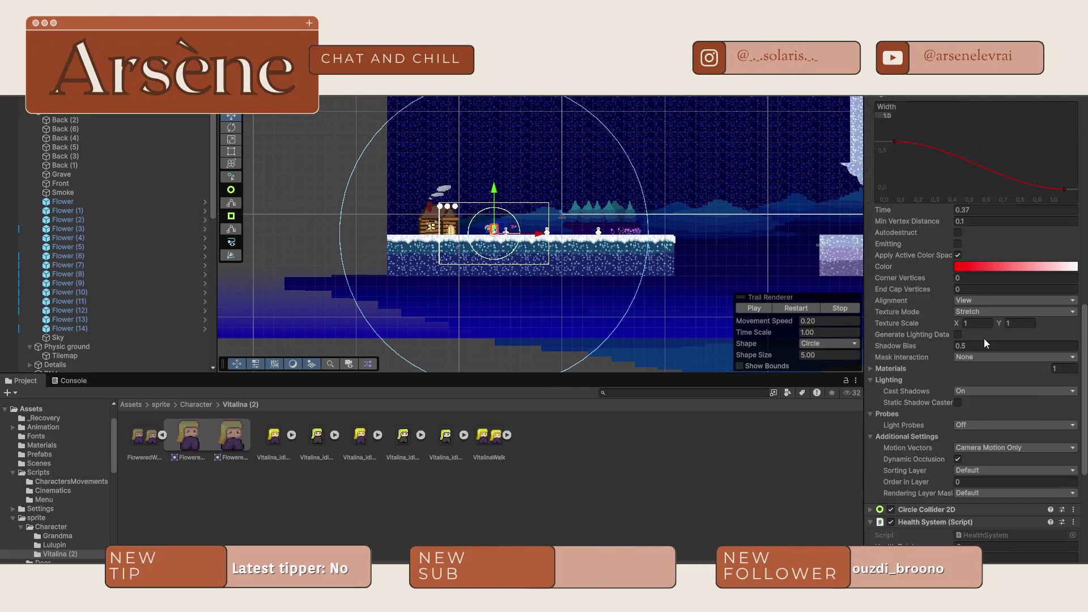
{"action": "scroll", "coordinate": [972, 335], "scroll_direction": "down", "scroll_amount": 5}
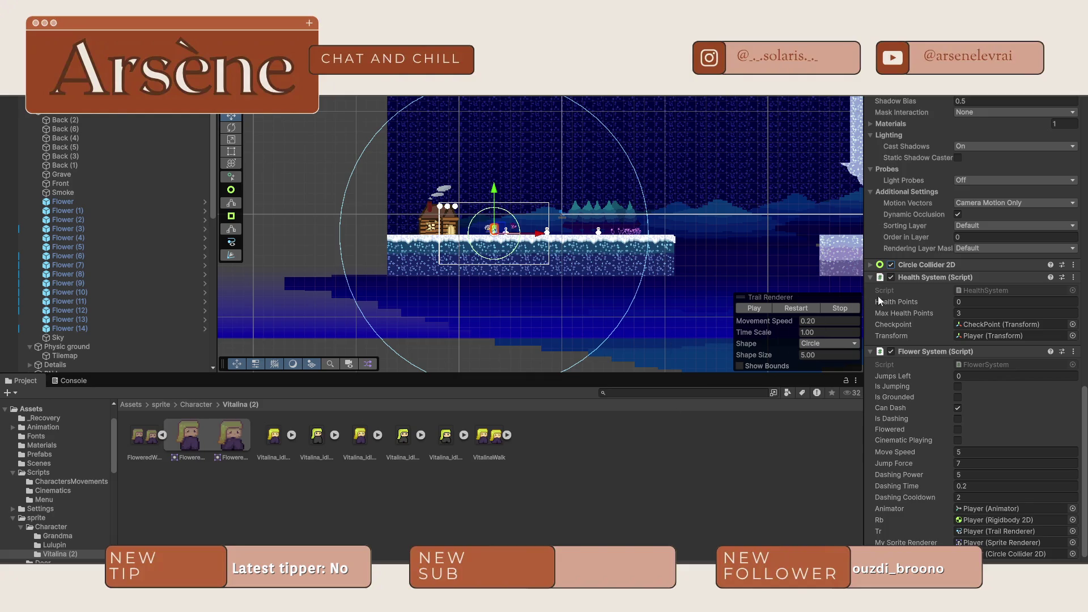
{"action": "scroll", "coordinate": [962, 355], "scroll_direction": "down", "scroll_amount": 1}
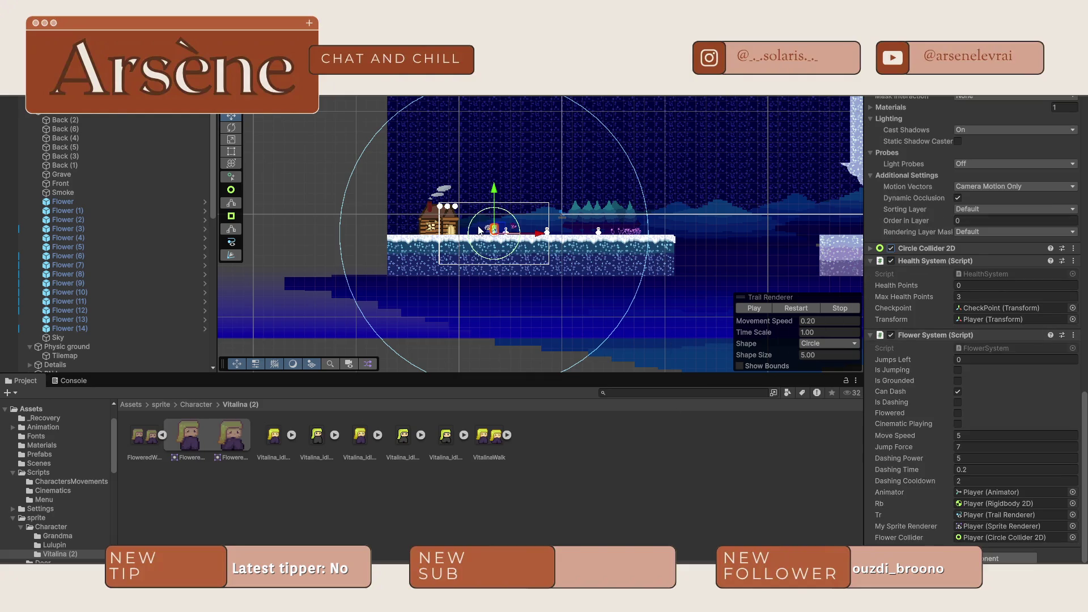
{"action": "left_click", "coordinate": [486, 234]}
{"action": "left_click", "coordinate": [485, 234]}
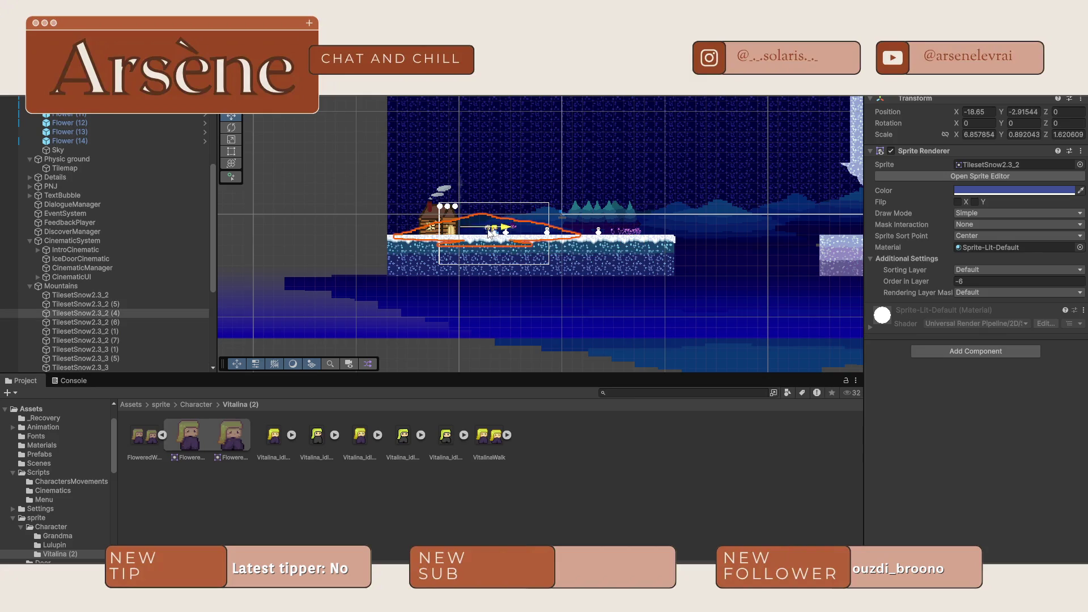
{"action": "left_click", "coordinate": [487, 235]}
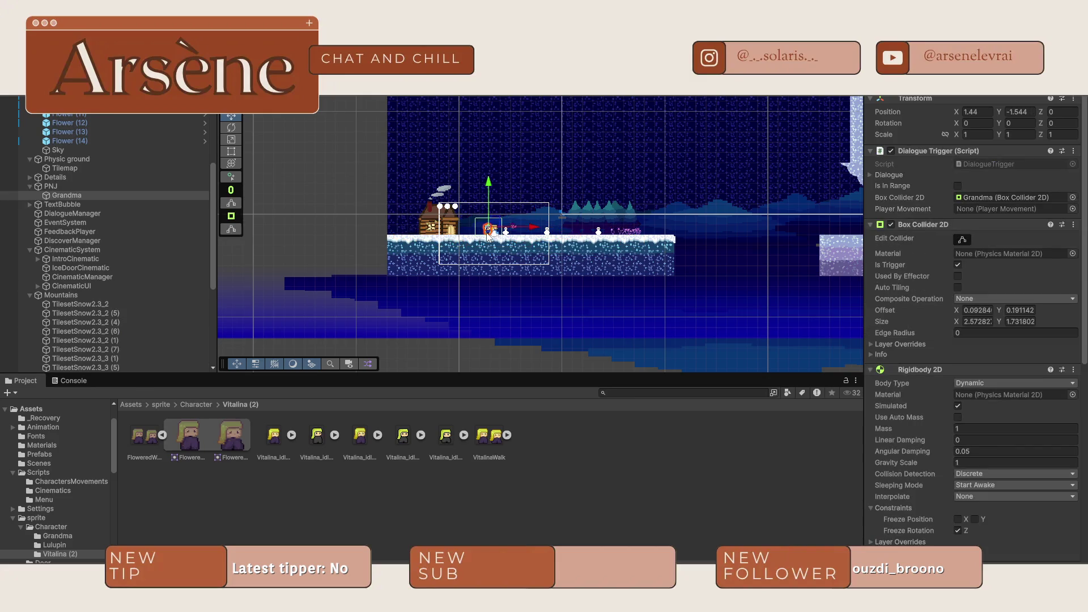
{"action": "scroll", "coordinate": [500, 228], "scroll_direction": "up", "scroll_amount": 3}
{"action": "scroll", "coordinate": [519, 226], "scroll_direction": "up", "scroll_amount": 3}
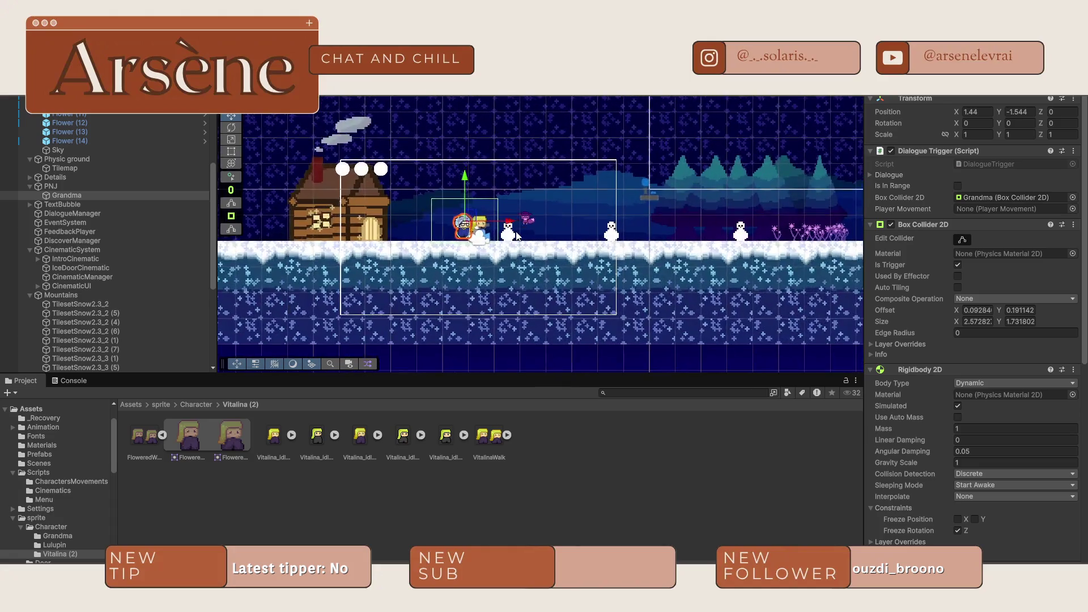
{"action": "left_click", "coordinate": [527, 223]}
{"action": "left_click", "coordinate": [478, 234]}
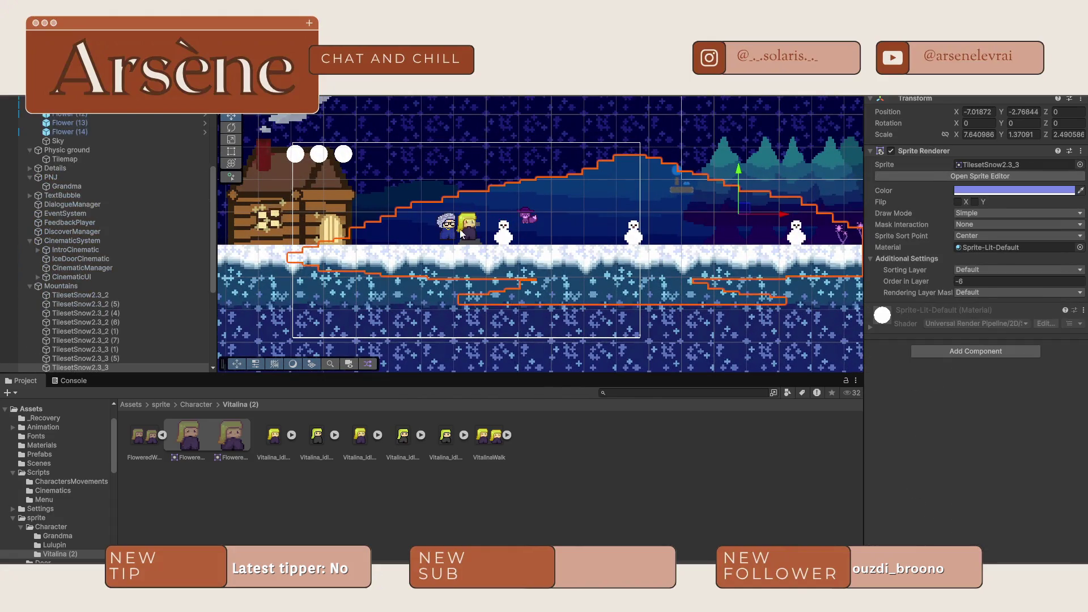
{"action": "left_click", "coordinate": [464, 232]}
{"action": "scroll", "coordinate": [465, 232], "scroll_direction": "down", "scroll_amount": 5}
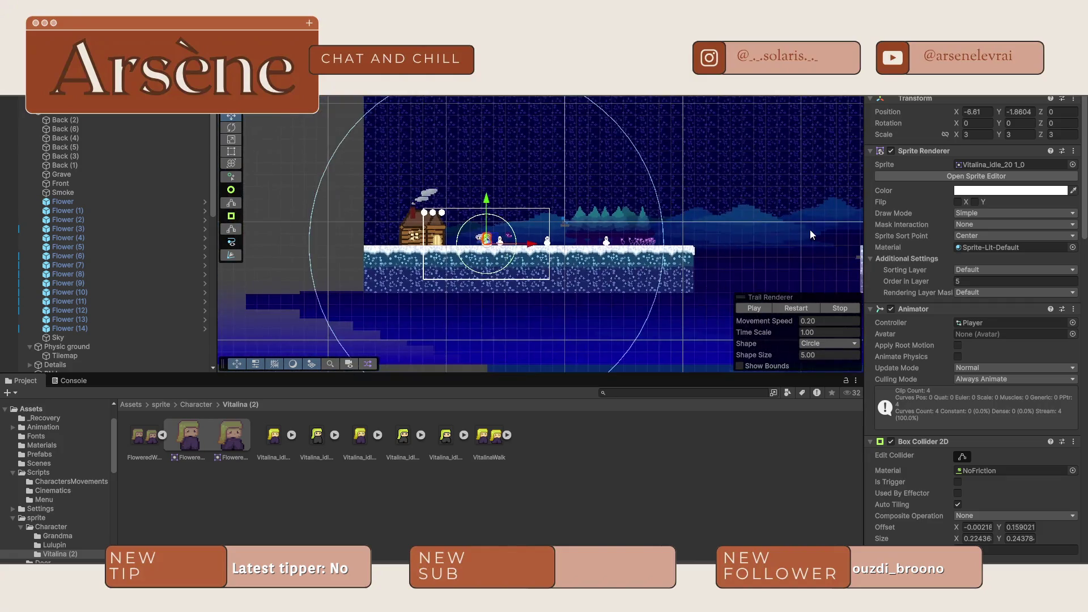
{"action": "scroll", "coordinate": [928, 307], "scroll_direction": "down", "scroll_amount": 5}
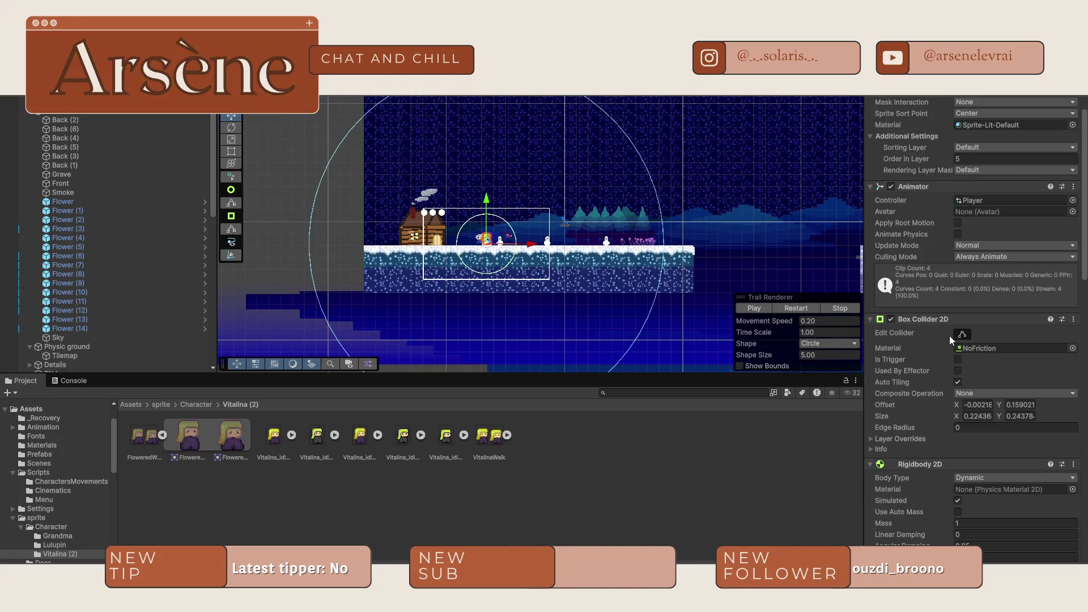
{"action": "left_click", "coordinate": [872, 319]}
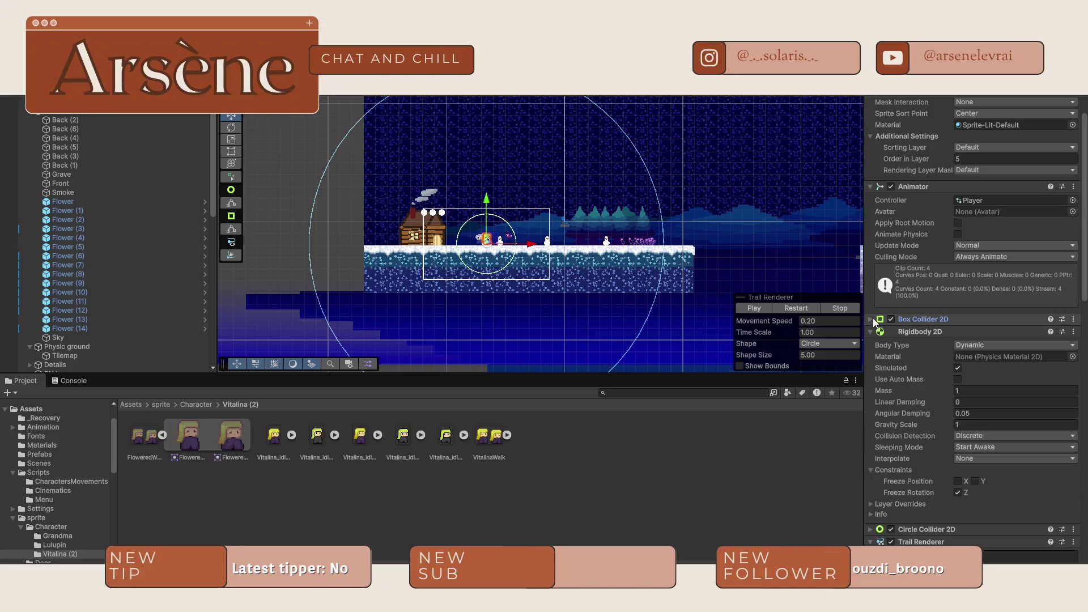
- Collapse the Animator, Sprite Renderer, Rigidbody 2D, Circle Collider, Trail Renderer, Health System and Flower System panels
{"action": "left_click", "coordinate": [871, 187]}
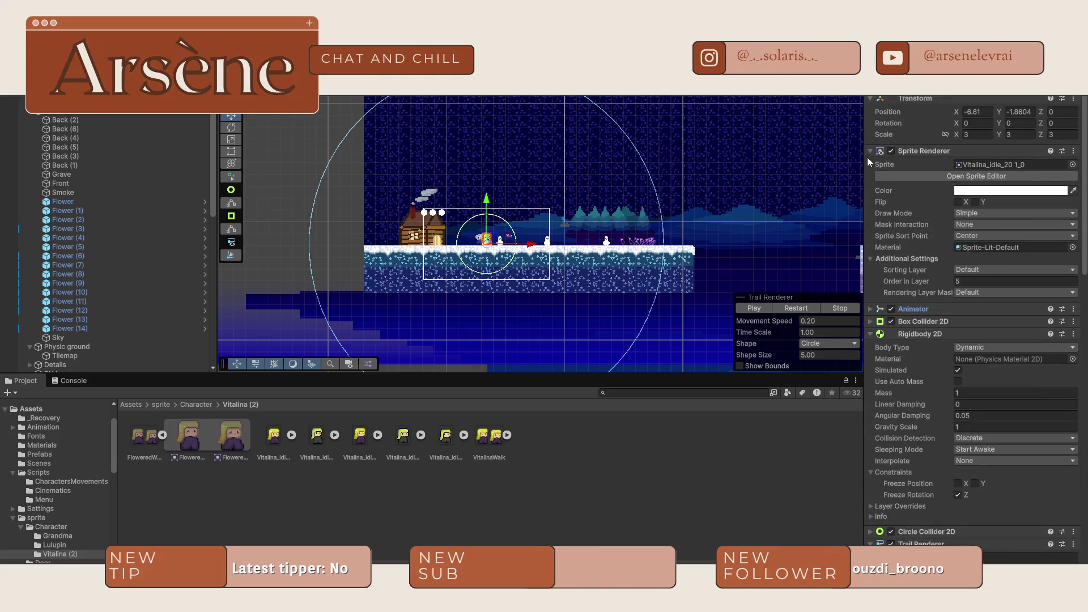
{"action": "left_click", "coordinate": [868, 154]}
{"action": "left_click", "coordinate": [880, 190]}
{"action": "left_click", "coordinate": [868, 201]}
{"action": "left_click", "coordinate": [868, 203]}
{"action": "left_click", "coordinate": [869, 212]}
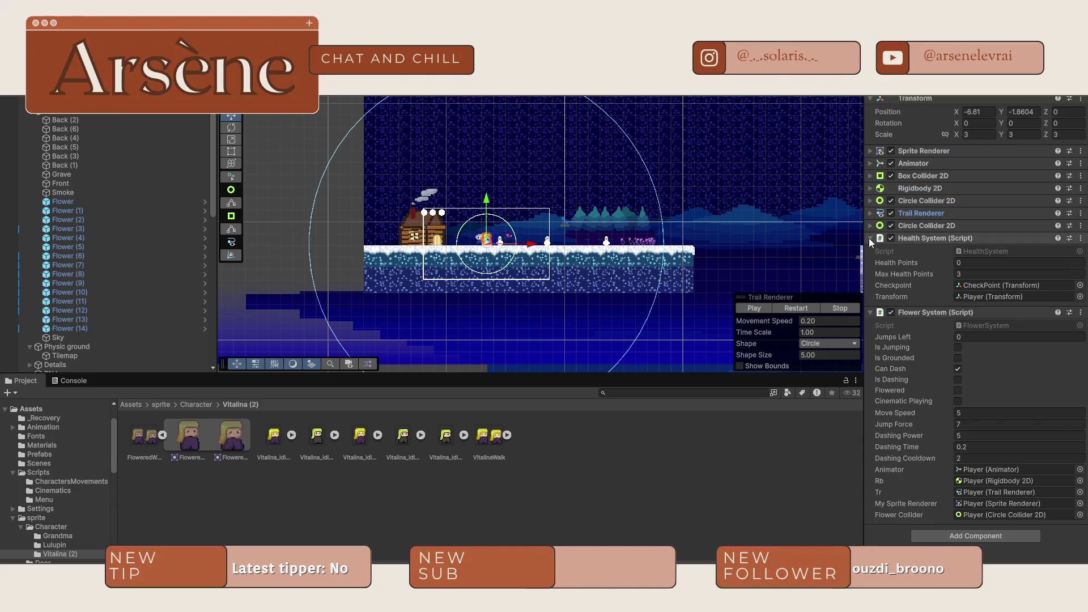
{"action": "left_click", "coordinate": [869, 239]}
{"action": "left_click", "coordinate": [872, 252]}
- Switch off every Player component, from the Flower System script up to the Sprite Renderer
{"action": "left_click", "coordinate": [891, 251]}
{"action": "left_click", "coordinate": [892, 237]}
{"action": "left_click", "coordinate": [893, 225]}
{"action": "left_click", "coordinate": [892, 213]}
{"action": "left_click", "coordinate": [891, 201]}
{"action": "left_click", "coordinate": [892, 176]}
{"action": "left_click", "coordinate": [892, 163]}
{"action": "left_click", "coordinate": [891, 151]}
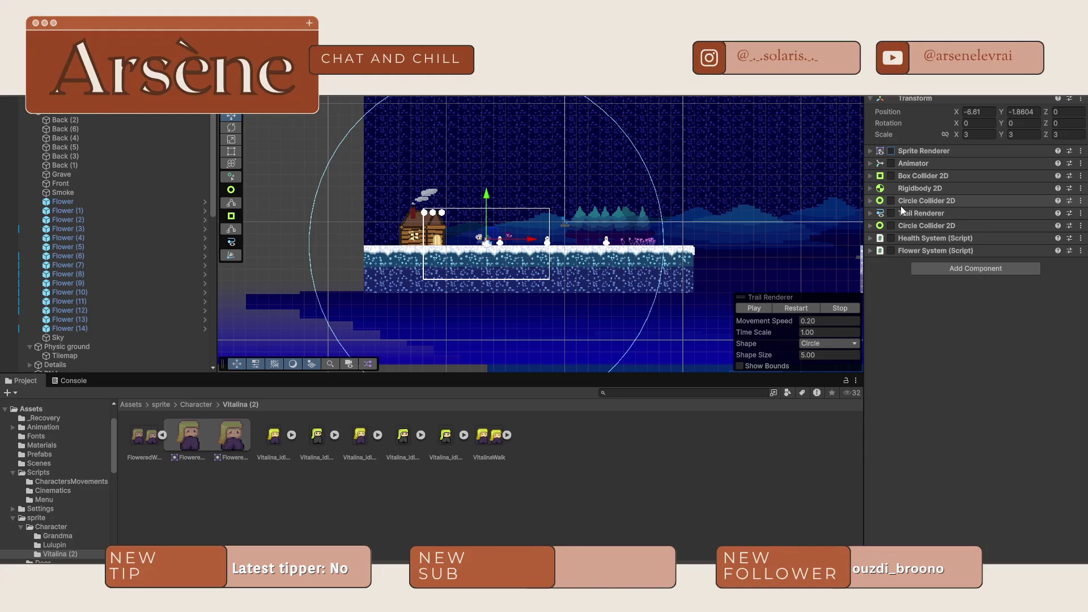
- Switch every Player component back on, including both circle colliders and the Flower System script
{"action": "left_click", "coordinate": [891, 163]}
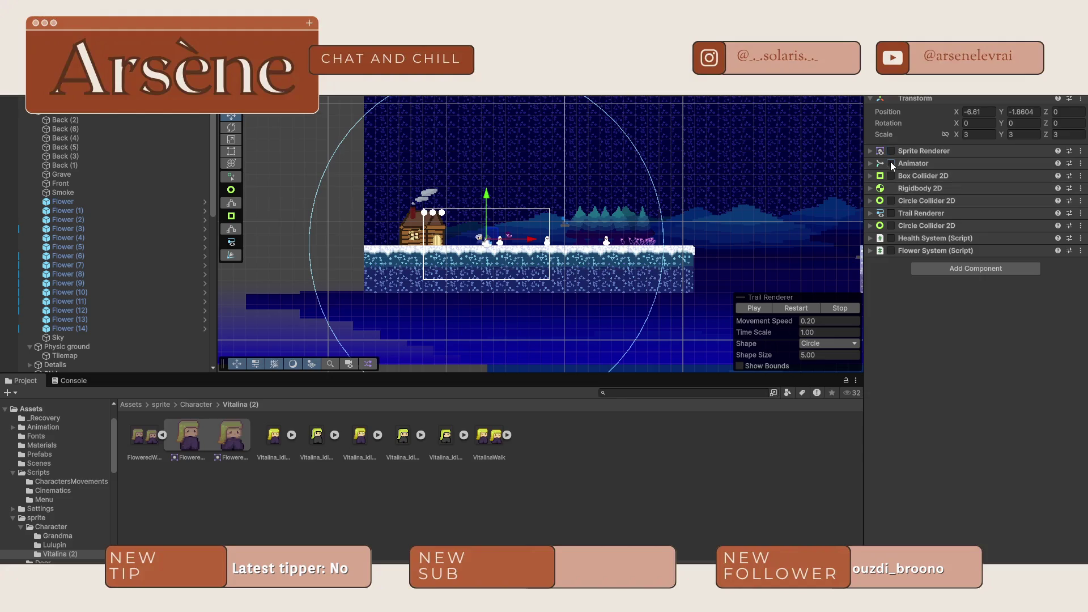
{"action": "left_click", "coordinate": [891, 151]}
{"action": "left_click", "coordinate": [891, 176]}
{"action": "left_click", "coordinate": [891, 201]}
{"action": "left_click", "coordinate": [891, 213]}
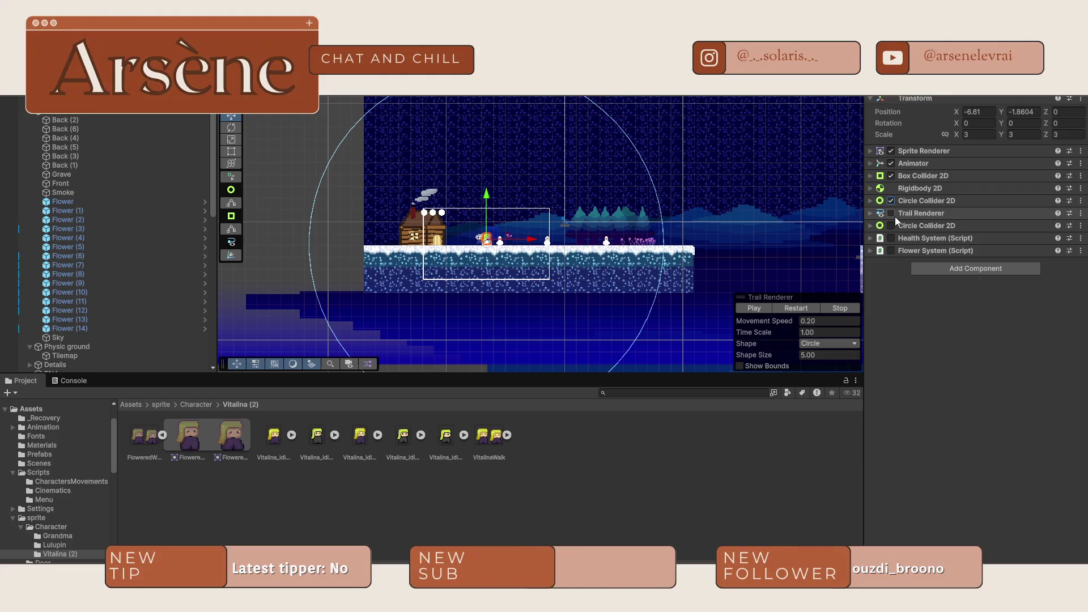
{"action": "left_click", "coordinate": [891, 225]}
{"action": "left_click", "coordinate": [891, 238]}
{"action": "left_click", "coordinate": [891, 251]}
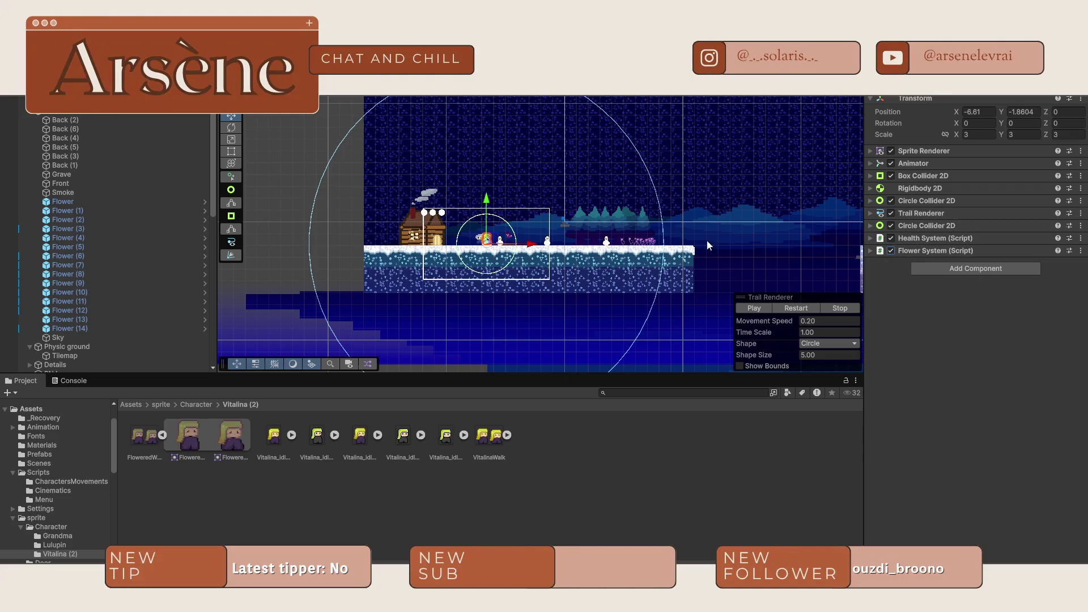
{"action": "scroll", "coordinate": [470, 244], "scroll_direction": "up", "scroll_amount": 10}
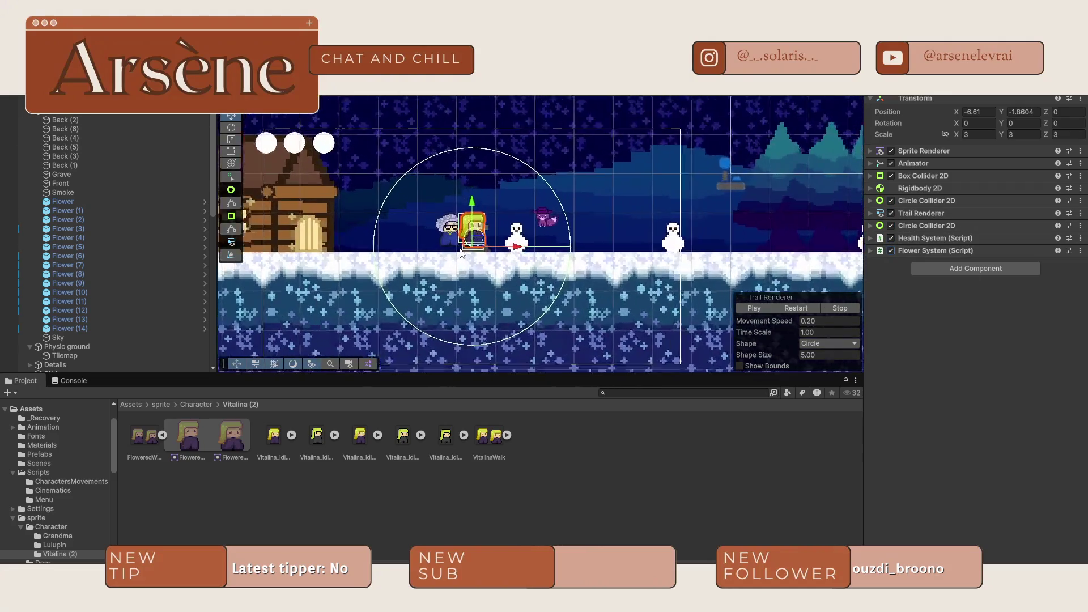
{"action": "scroll", "coordinate": [470, 244], "scroll_direction": "up", "scroll_amount": 5}
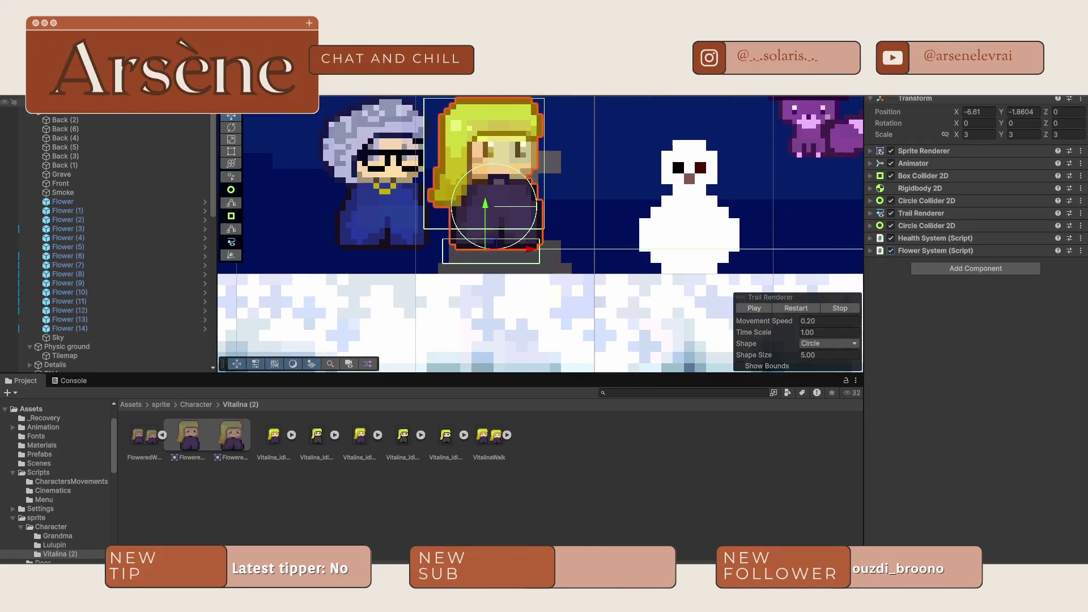
- Inspect the player's ground-check feet object and the small object at the character's hand
{"action": "left_click", "coordinate": [490, 251]}
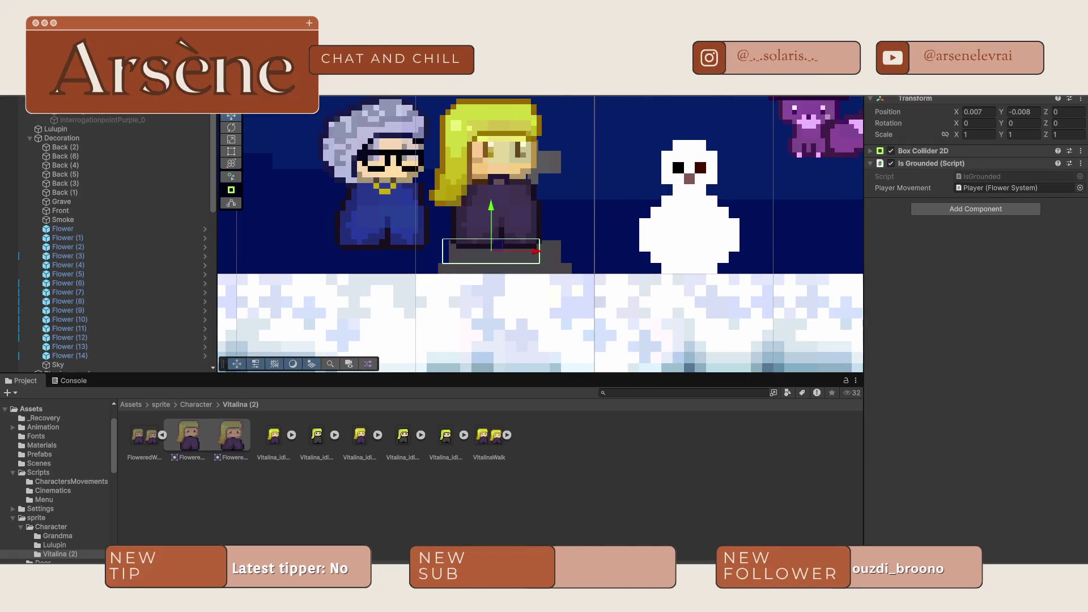
{"action": "scroll", "coordinate": [714, 226], "scroll_direction": "down", "scroll_amount": 15}
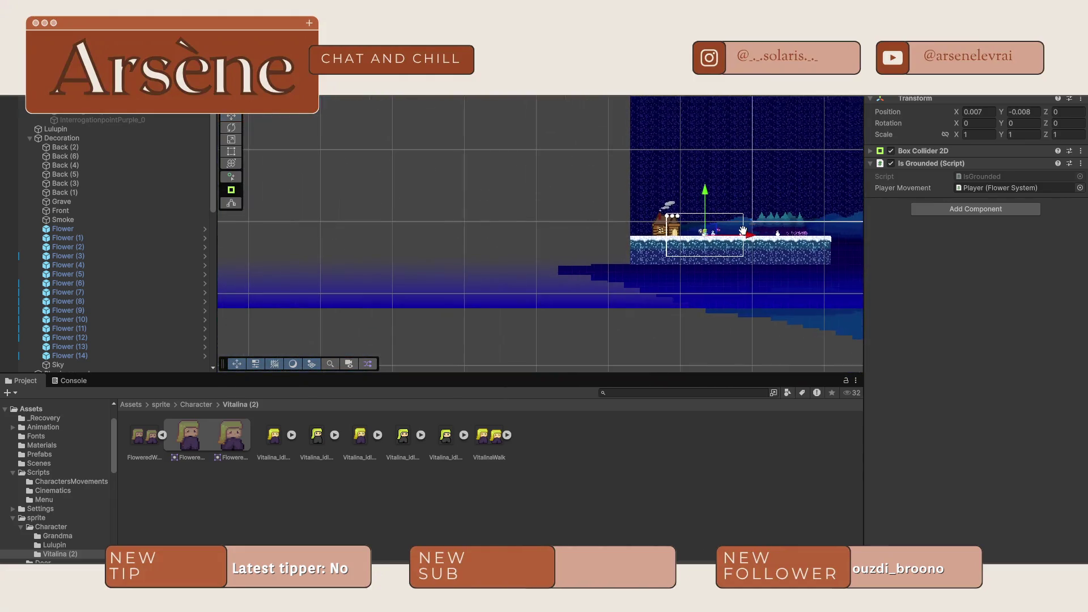
{"action": "scroll", "coordinate": [742, 229], "scroll_direction": "up", "scroll_amount": 10}
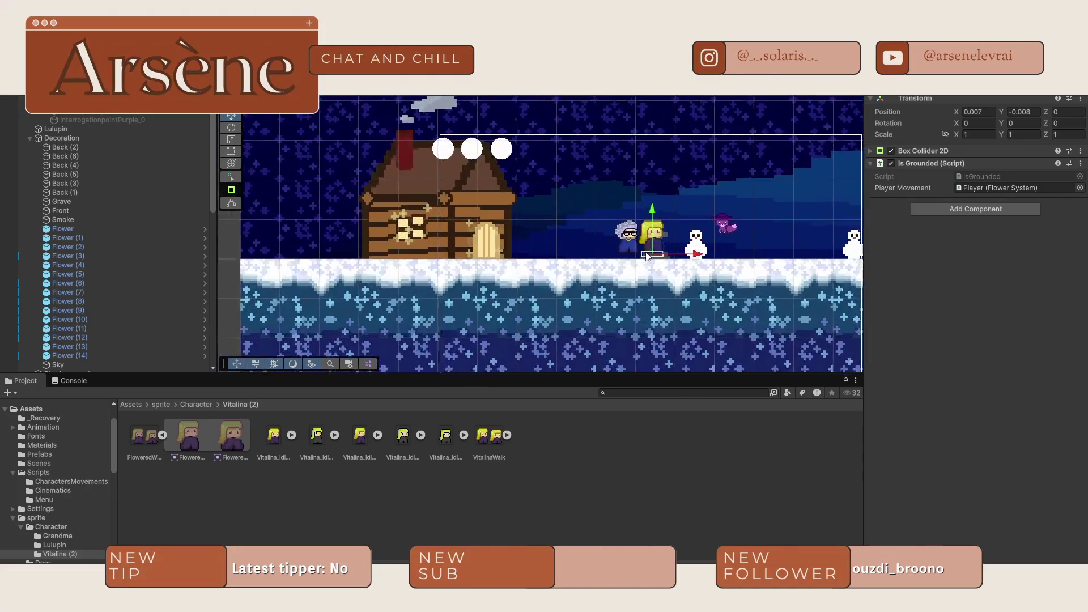
{"action": "scroll", "coordinate": [648, 257], "scroll_direction": "up", "scroll_amount": 1}
{"action": "left_click", "coordinate": [669, 233]}
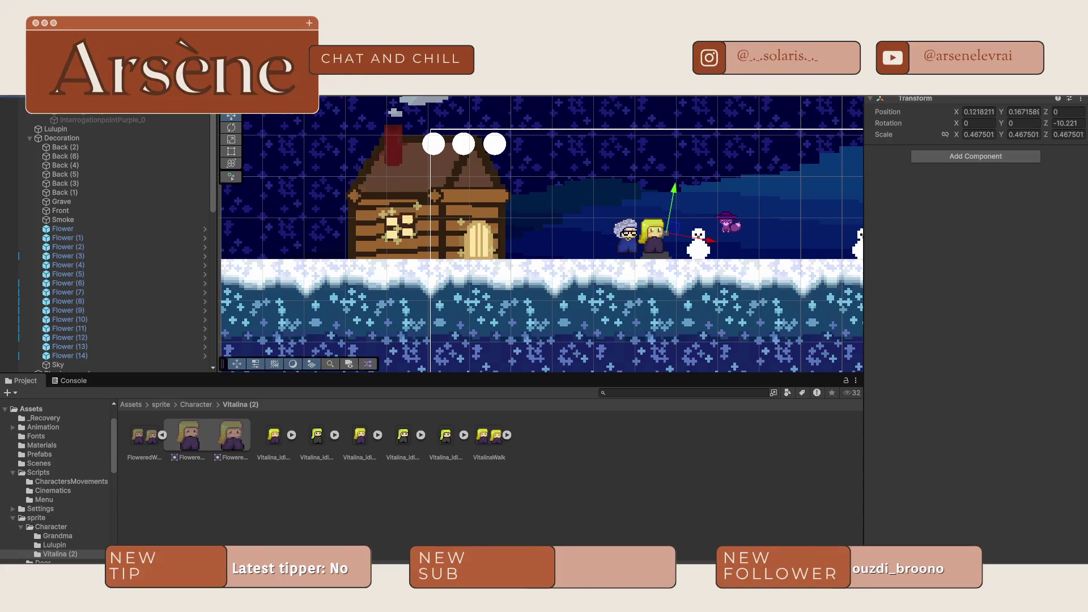
{"action": "scroll", "coordinate": [113, 244], "scroll_direction": "down", "scroll_amount": 2}
{"action": "key", "text": "Escape"}
{"action": "scroll", "coordinate": [517, 218], "scroll_direction": "down", "scroll_amount": 6}
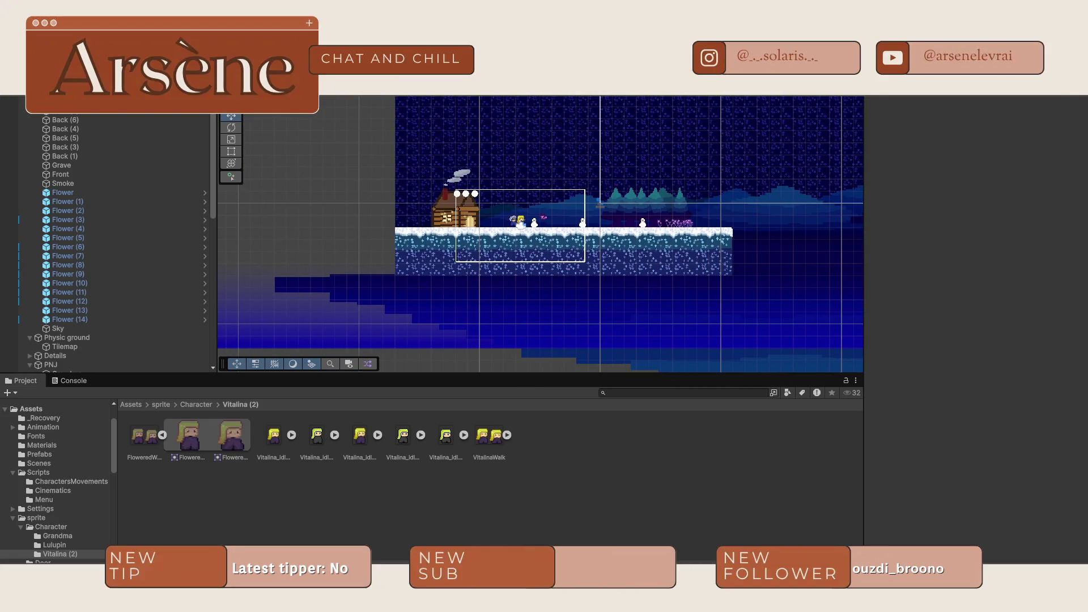
- Select the Player on the snow and expand its Flower System script settings
{"action": "left_click", "coordinate": [520, 220]}
{"action": "scroll", "coordinate": [593, 247], "scroll_direction": "up", "scroll_amount": 3}
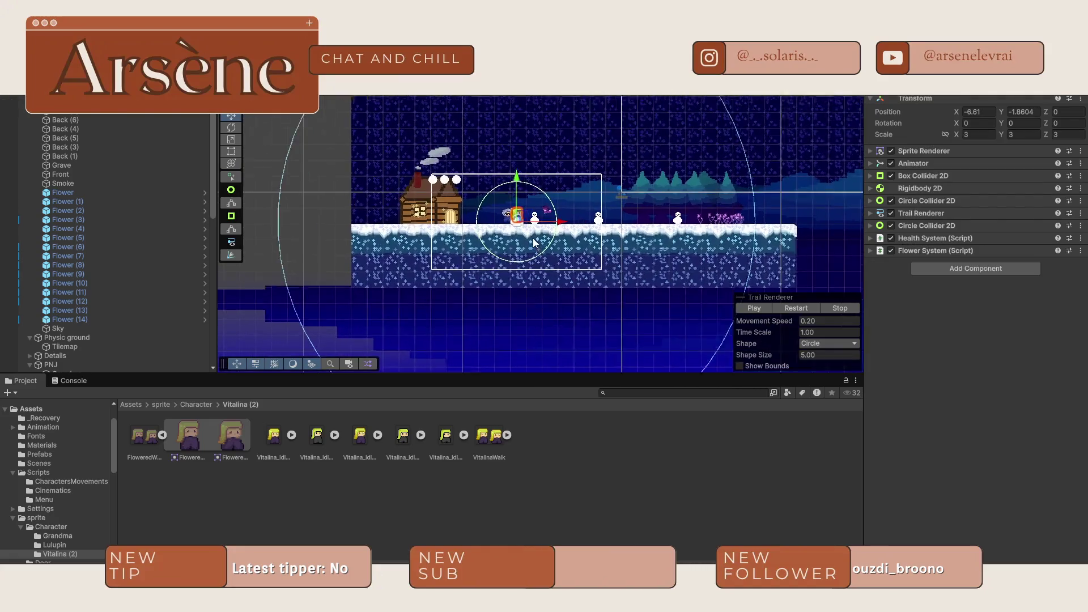
{"action": "left_click", "coordinate": [871, 251]}
{"action": "scroll", "coordinate": [596, 286], "scroll_direction": "down", "scroll_amount": 5}
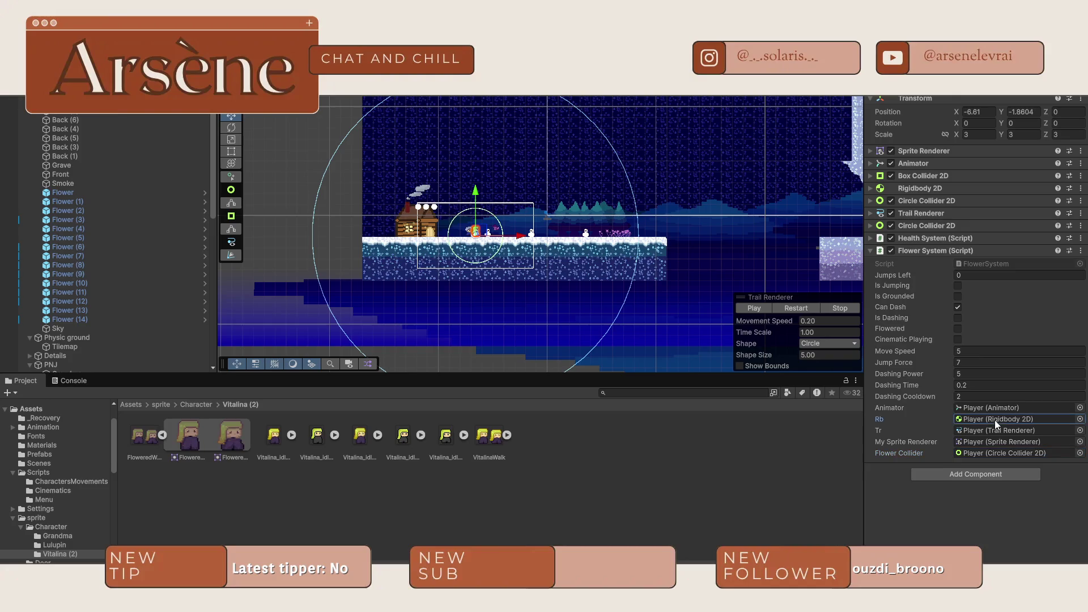
- Check the Flower System's sprite renderer reference and return to the Move tool
{"action": "left_click", "coordinate": [998, 442]}
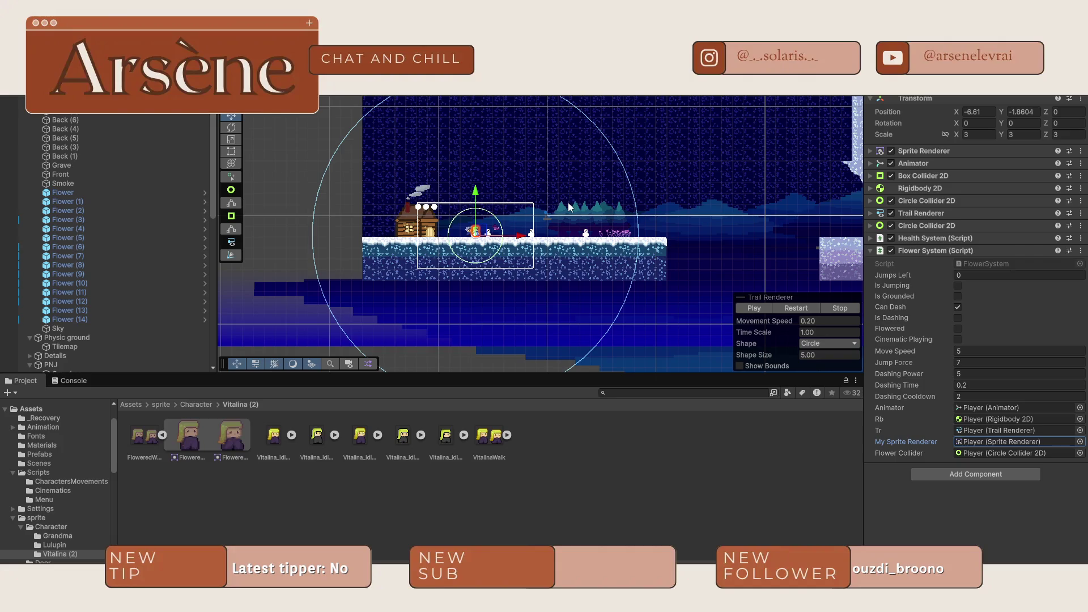
{"action": "scroll", "coordinate": [651, 262], "scroll_direction": "down", "scroll_amount": 8}
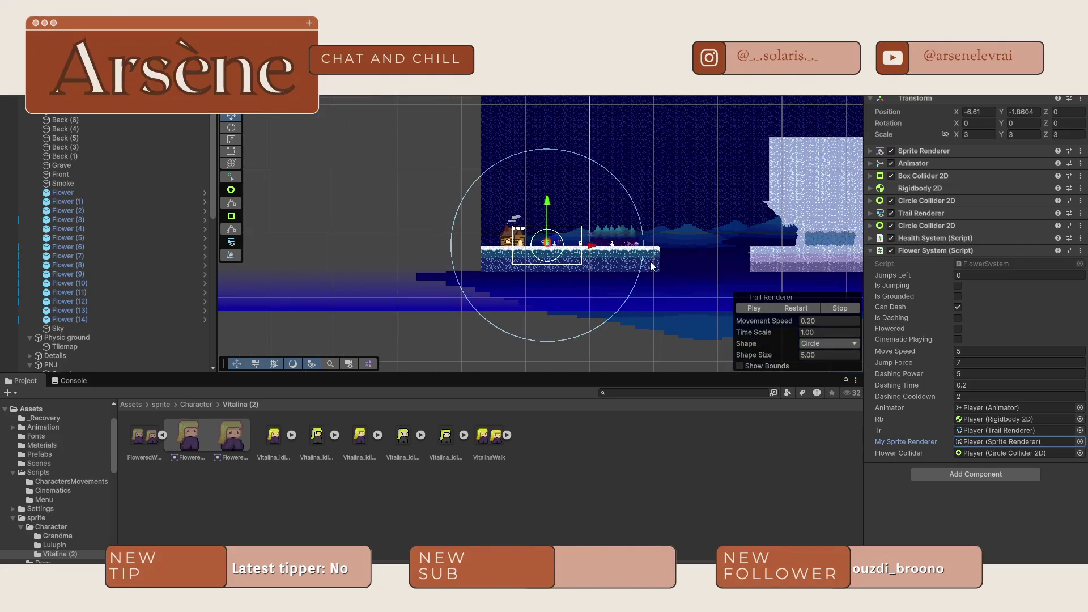
{"action": "scroll", "coordinate": [651, 262], "scroll_direction": "up", "scroll_amount": 5}
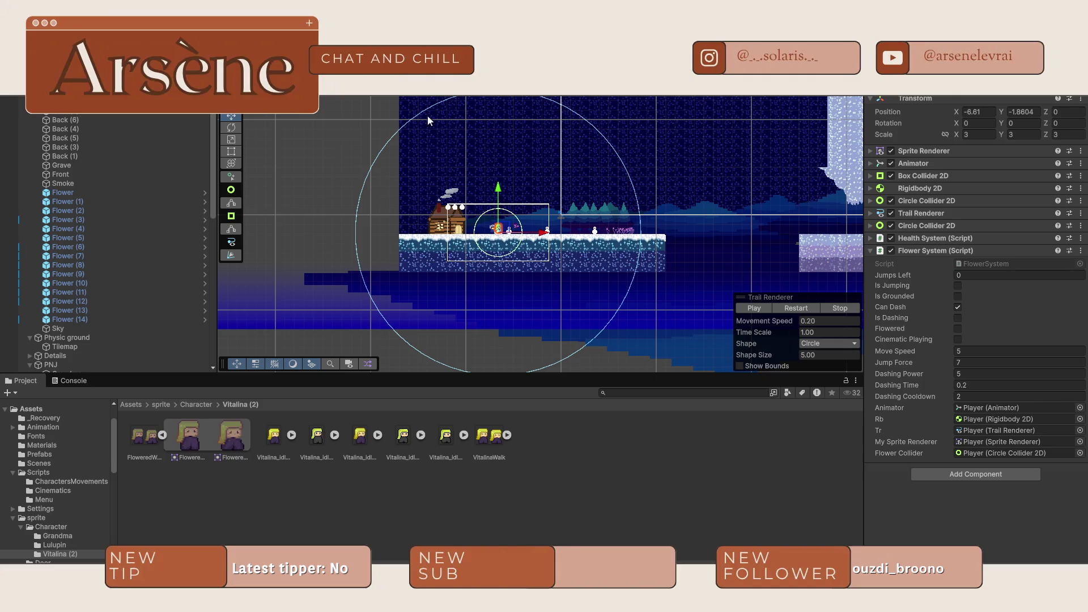
{"action": "left_click", "coordinate": [231, 129]}
{"action": "left_click", "coordinate": [230, 118]}
{"action": "scroll", "coordinate": [475, 222], "scroll_direction": "up", "scroll_amount": 4}
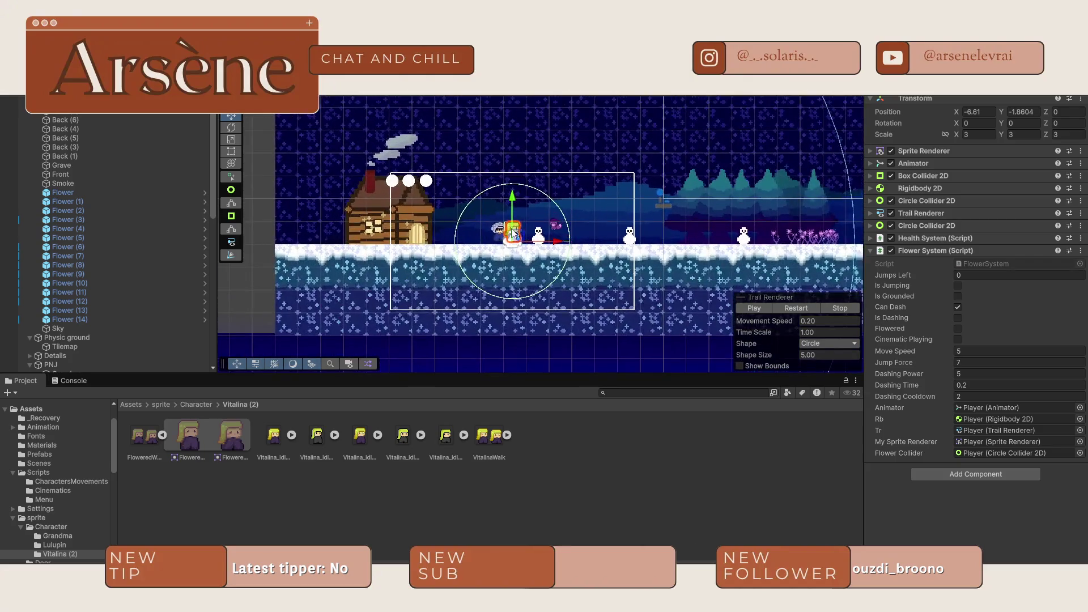
{"action": "scroll", "coordinate": [497, 247], "scroll_direction": "down", "scroll_amount": 3}
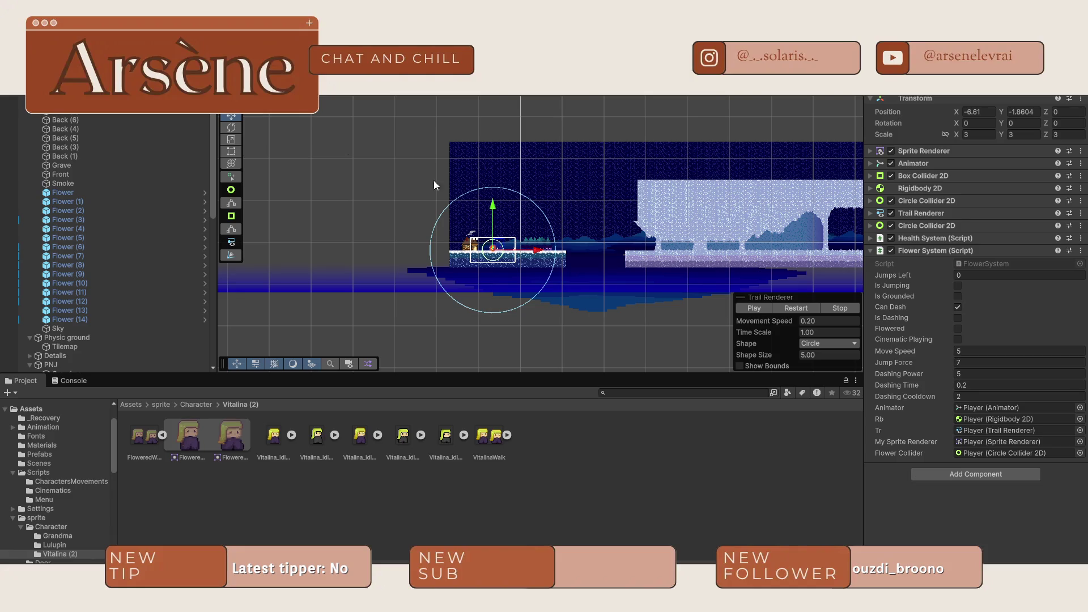
{"action": "scroll", "coordinate": [113, 238], "scroll_direction": "up", "scroll_amount": 2}
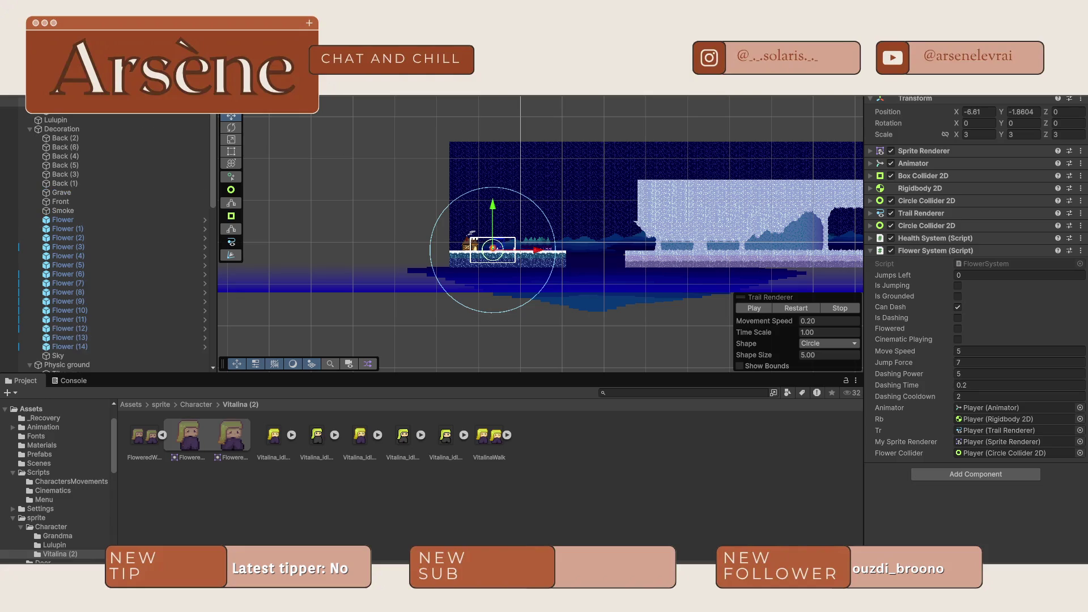
- Nudge the LifeManager life bar right and down to X -1.68, Y -1.21, then reselect the Player
{"action": "left_click", "coordinate": [57, 102]}
{"action": "scroll", "coordinate": [445, 212], "scroll_direction": "up", "scroll_amount": 2}
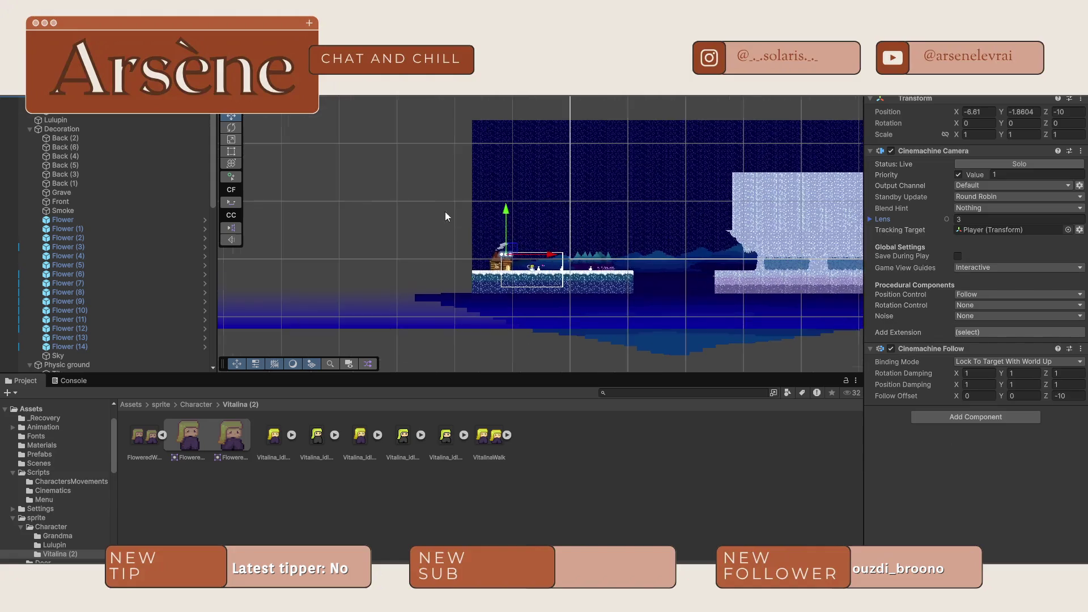
{"action": "scroll", "coordinate": [551, 267], "scroll_direction": "up", "scroll_amount": 5}
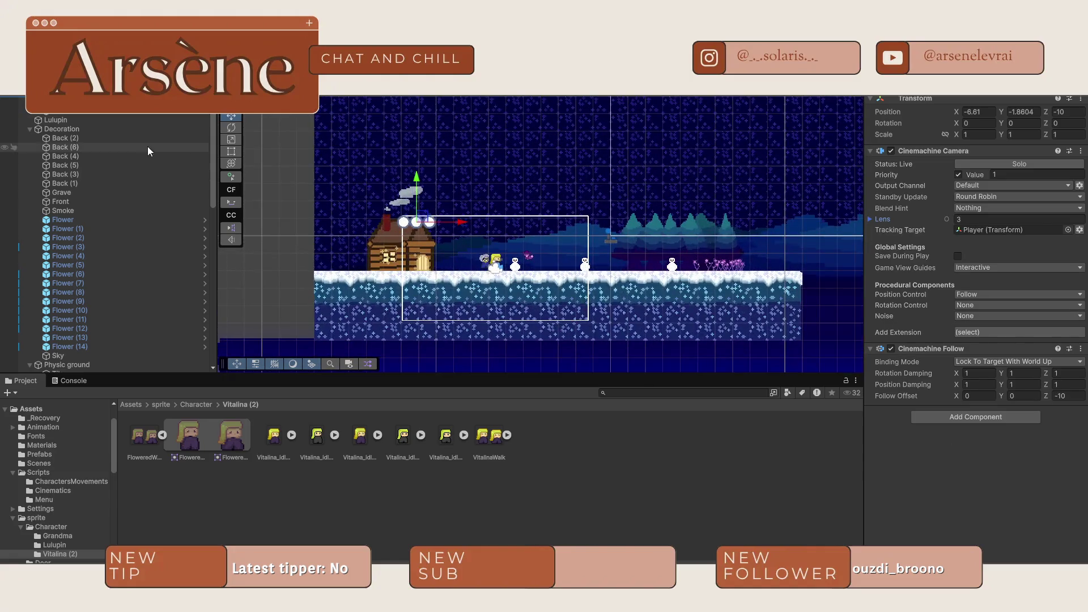
{"action": "scroll", "coordinate": [514, 234], "scroll_direction": "up", "scroll_amount": 1}
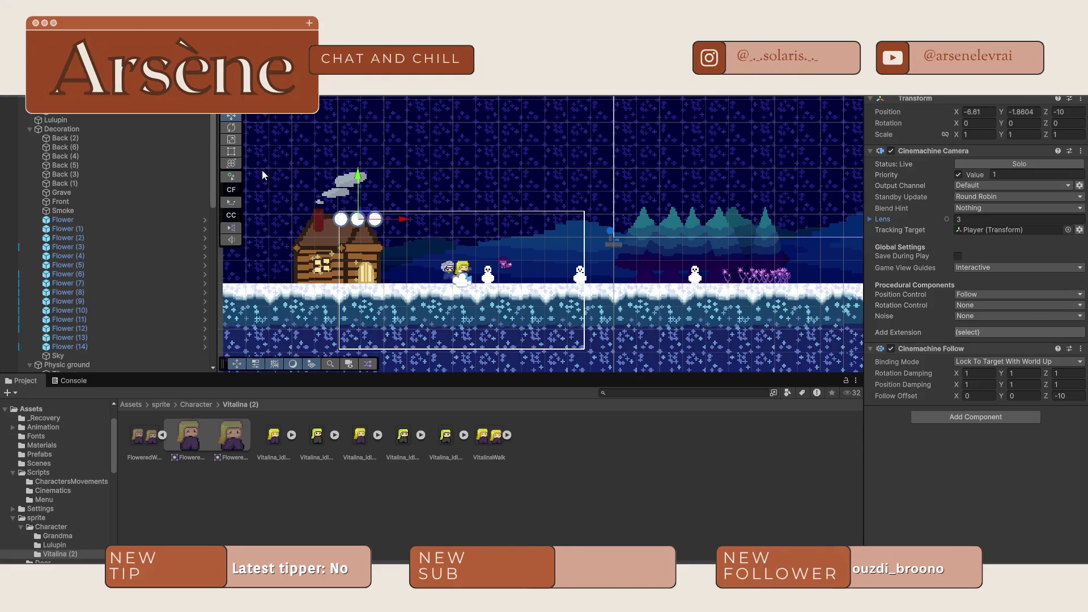
{"action": "left_click", "coordinate": [378, 220]}
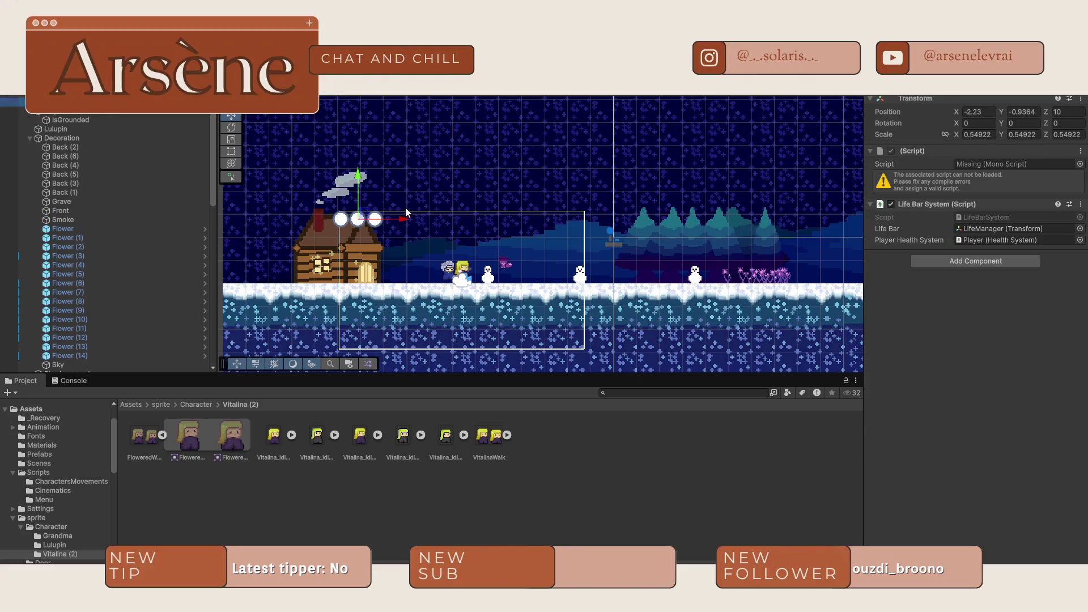
{"action": "left_click_drag", "start_coordinate": [406, 221], "coordinate": [368, 210]}
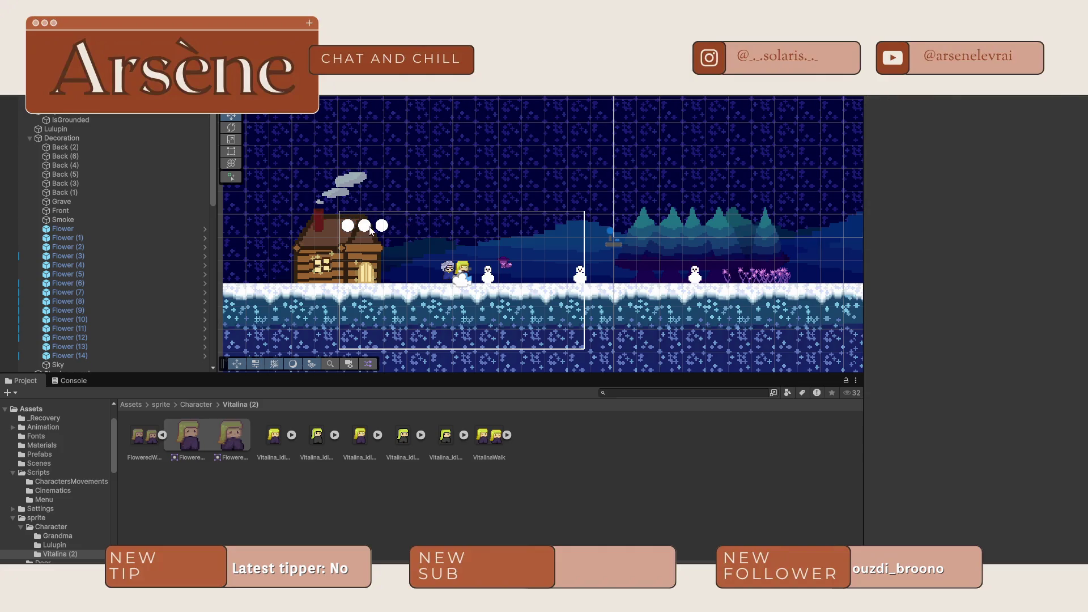
{"action": "left_click", "coordinate": [365, 225]}
{"action": "left_click", "coordinate": [71, 103]}
{"action": "left_click_drag", "start_coordinate": [407, 231], "coordinate": [412, 231]}
{"action": "scroll", "coordinate": [111, 130], "scroll_direction": "down", "scroll_amount": 1}
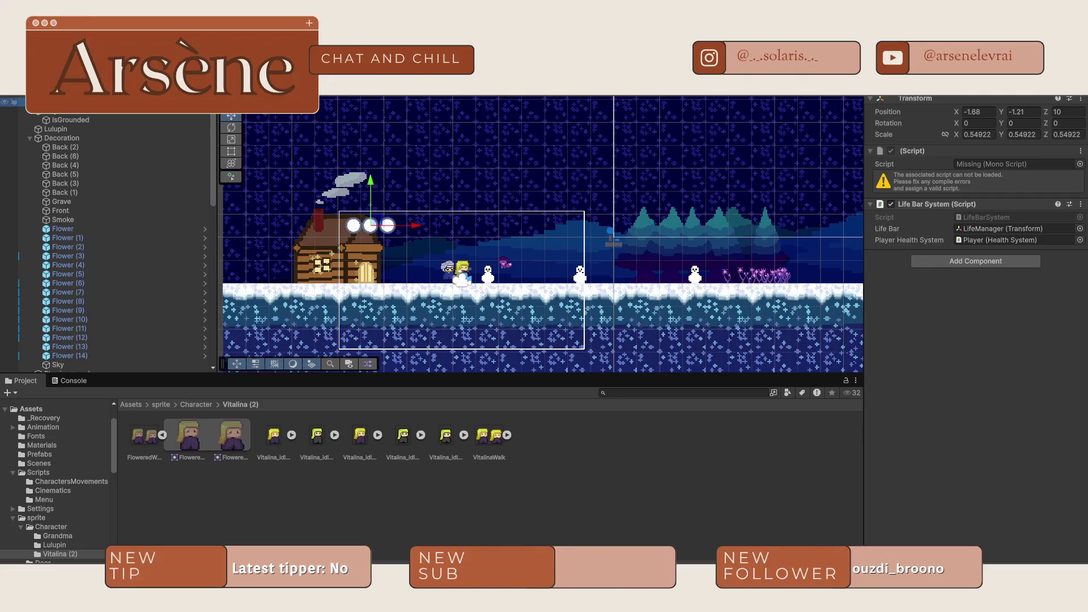
{"action": "left_click", "coordinate": [460, 271]}
- Frame the player and shrink its circle from Shape Size 5.00 to 0.88 around the character
{"action": "key", "text": "f"}
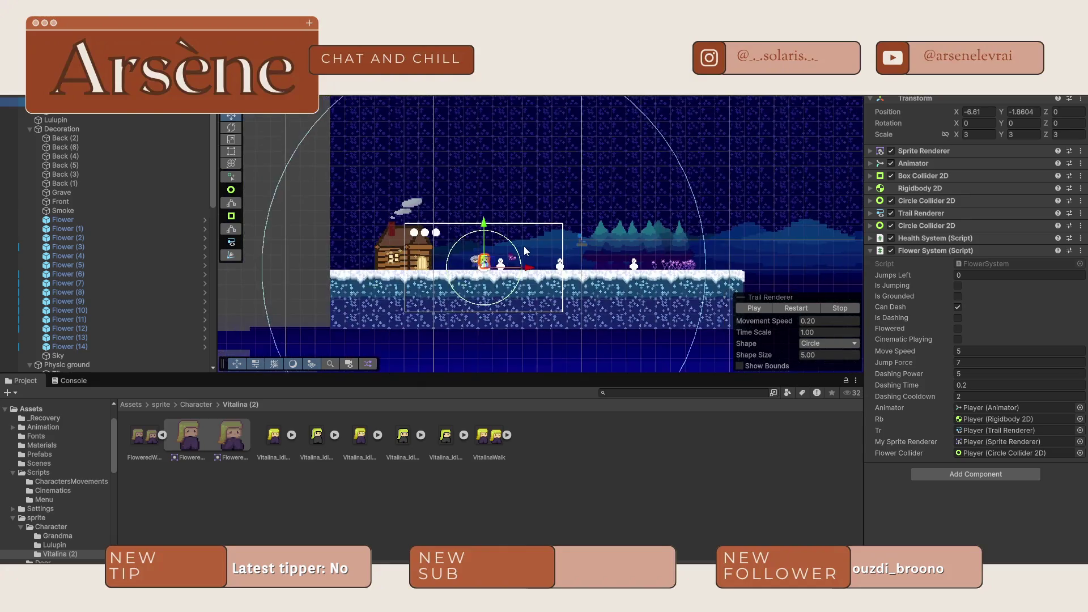
{"action": "scroll", "coordinate": [525, 250], "scroll_direction": "down", "scroll_amount": 2}
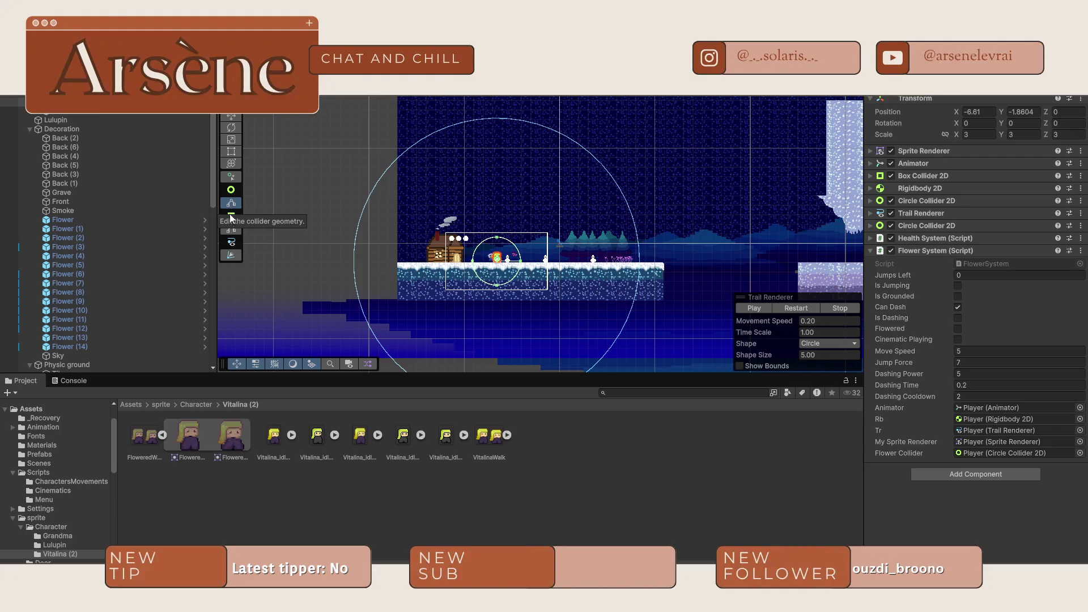
{"action": "left_click", "coordinate": [235, 257]}
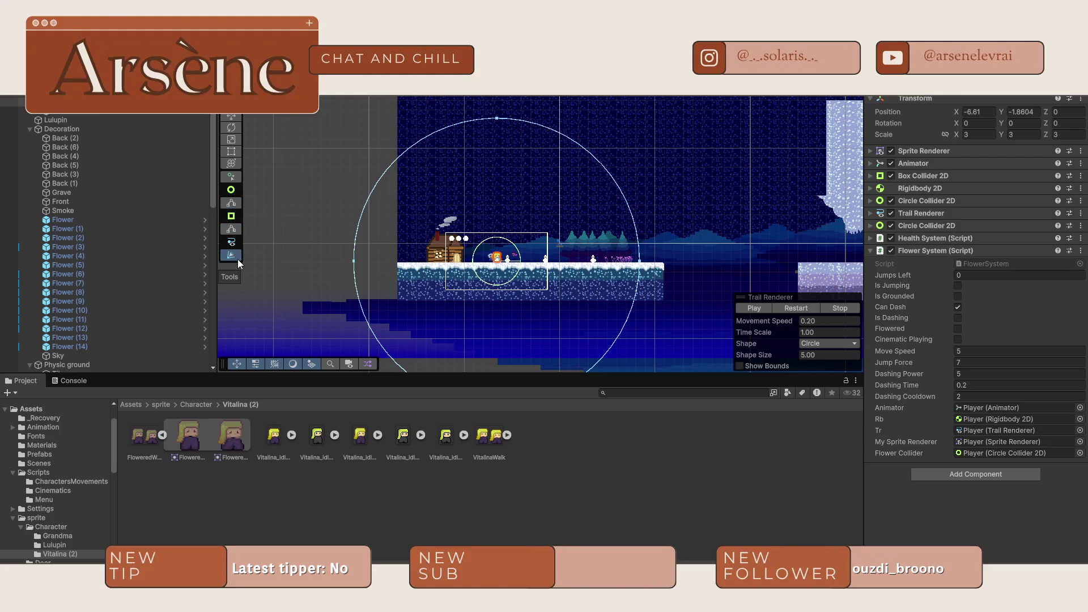
{"action": "left_click", "coordinate": [235, 258]}
{"action": "left_click", "coordinate": [230, 256]}
{"action": "left_click_drag", "start_coordinate": [354, 262], "coordinate": [466, 267]}
{"action": "scroll", "coordinate": [466, 272], "scroll_direction": "up", "scroll_amount": 3}
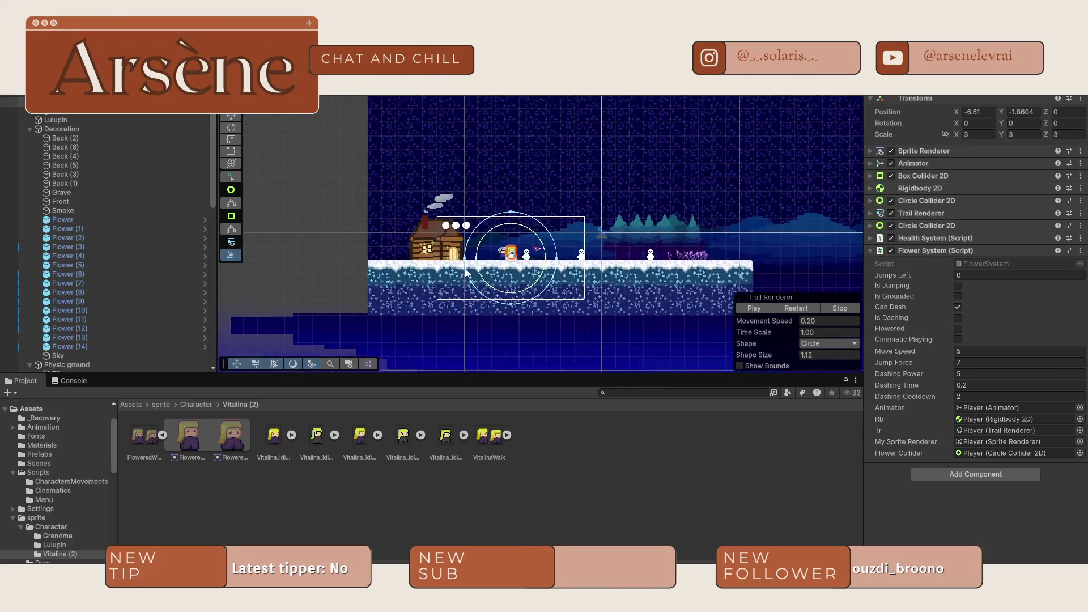
{"action": "scroll", "coordinate": [466, 272], "scroll_direction": "up", "scroll_amount": 3}
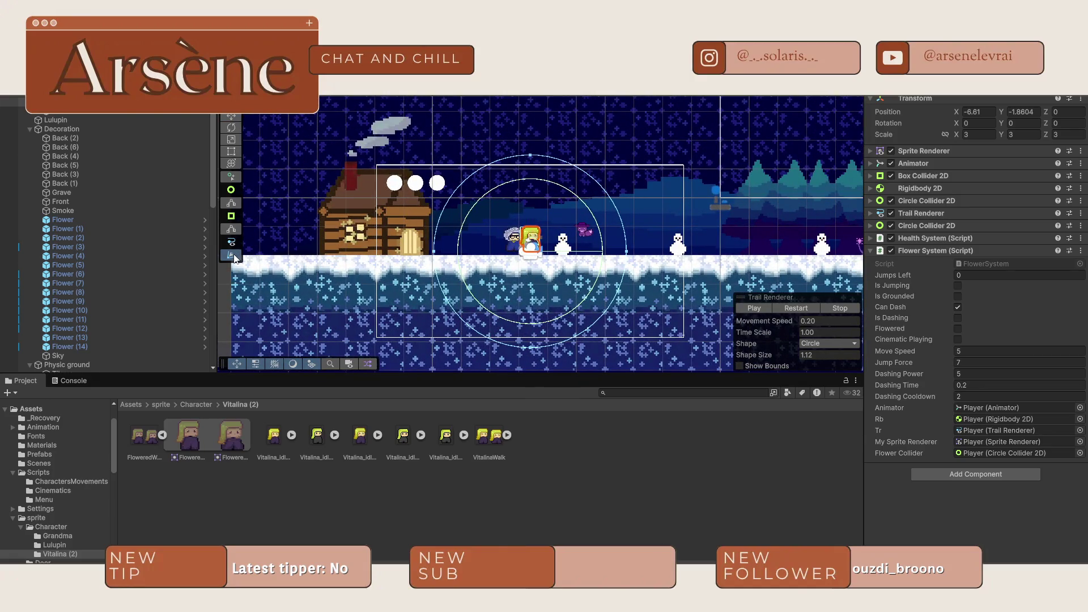
{"action": "scroll", "coordinate": [454, 277], "scroll_direction": "up", "scroll_amount": 3}
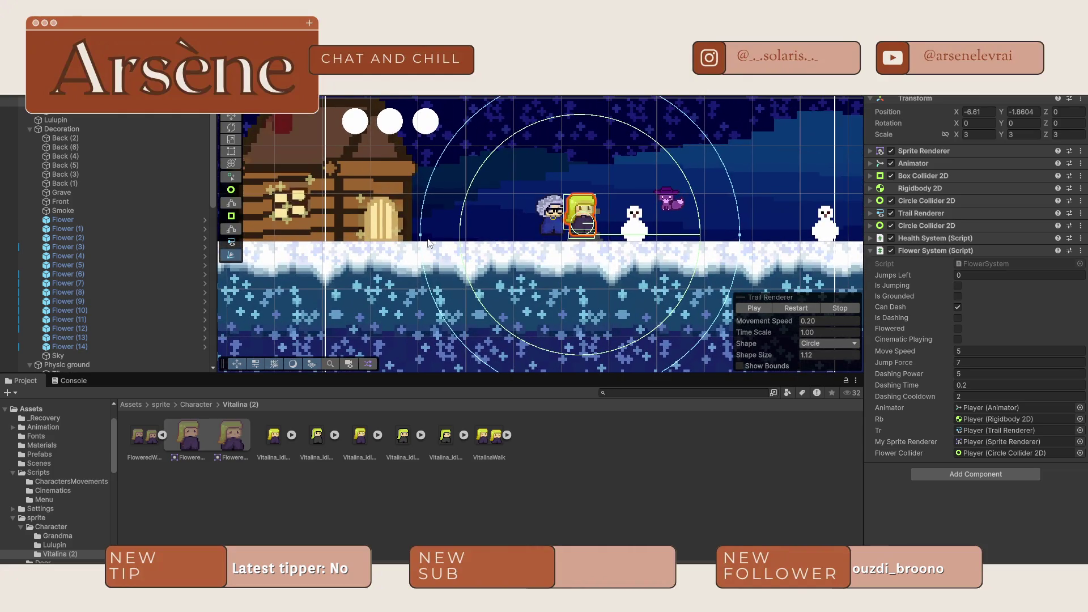
{"action": "left_click_drag", "start_coordinate": [421, 236], "coordinate": [454, 241]}
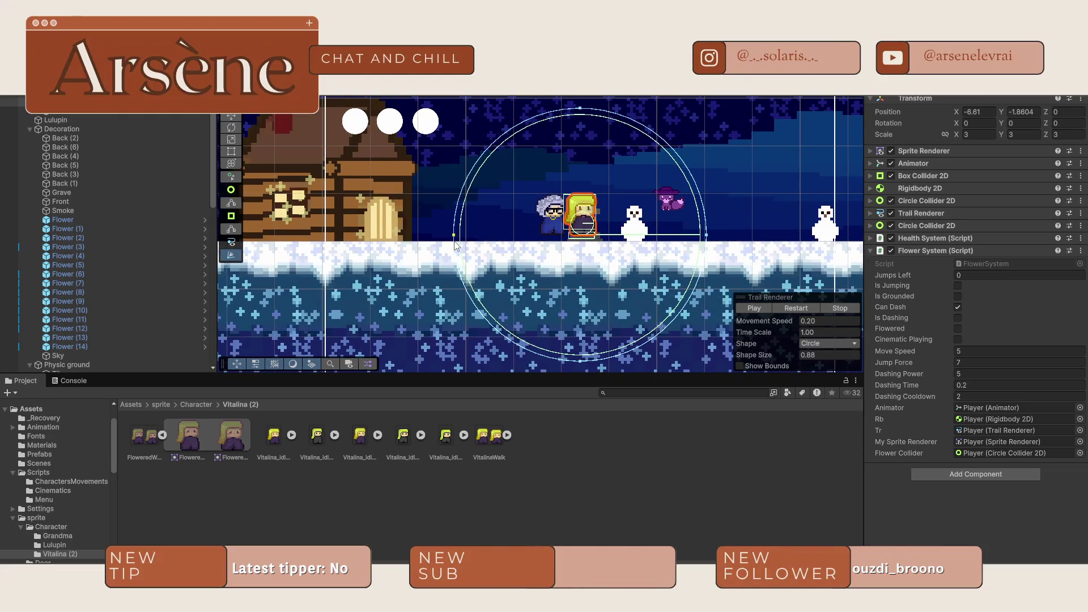
- Reselect the player character and start Play mode to test the intro
{"action": "left_click", "coordinate": [509, 244]}
{"action": "left_click", "coordinate": [590, 230]}
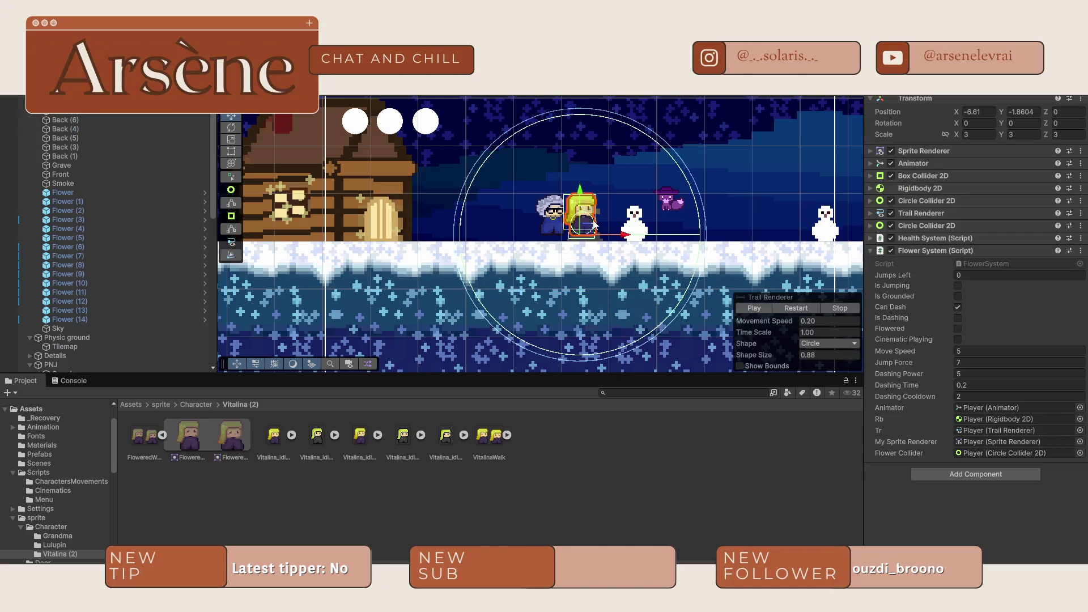
{"action": "key", "text": "ctrl+p"}
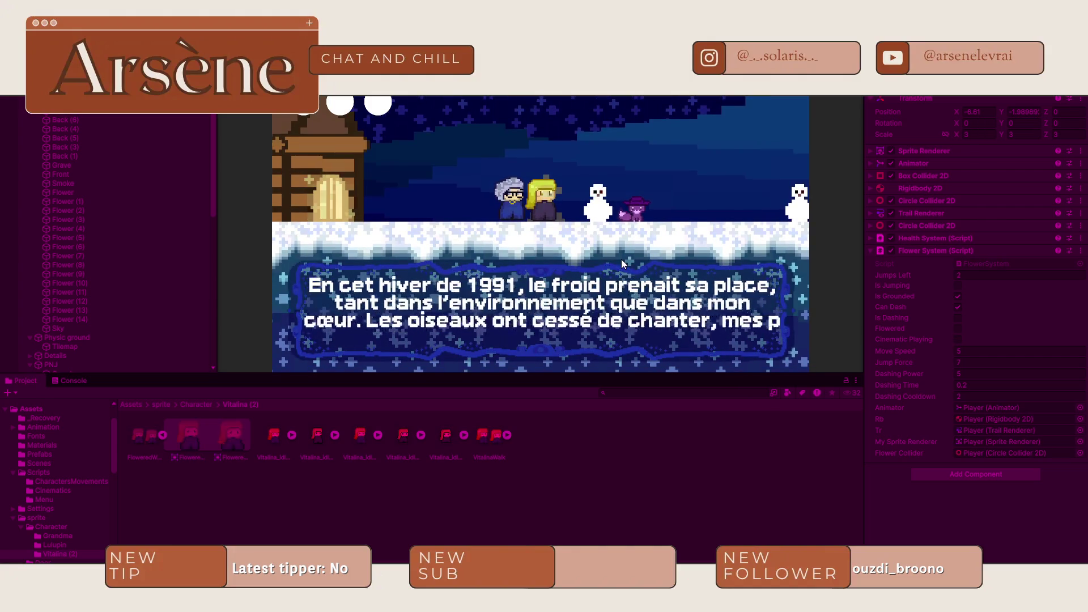
{"action": "key", "text": "Right"}
{"action": "key", "text": "space"}
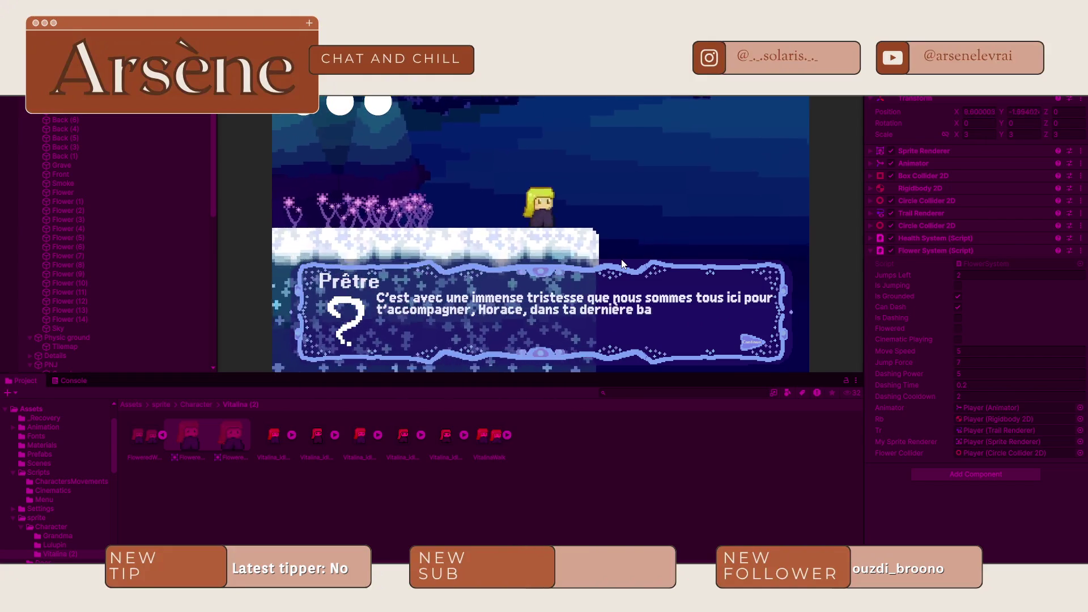
{"action": "key", "text": "space"}
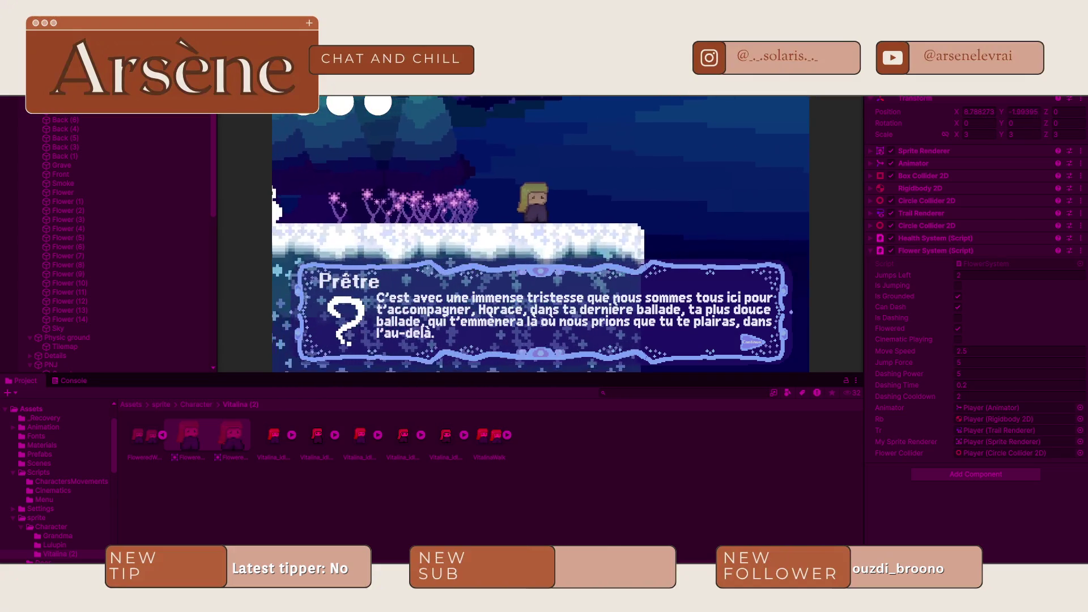
{"action": "key", "text": "ctrl+p"}
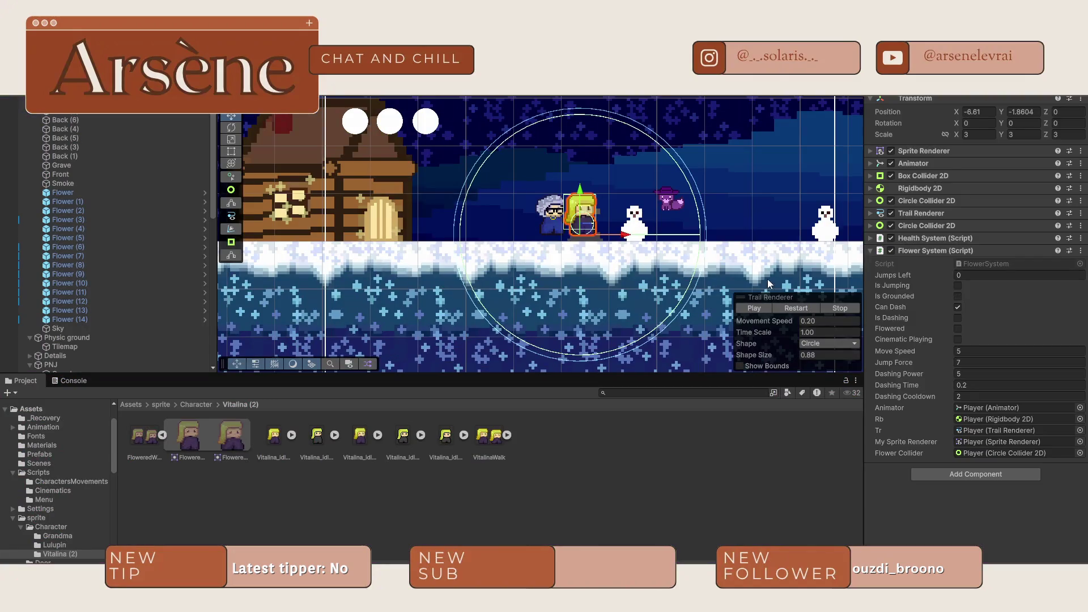
- Drag the Void zone down beneath the level to Y -10
{"action": "scroll", "coordinate": [768, 279], "scroll_direction": "down", "scroll_amount": 5}
{"action": "scroll", "coordinate": [295, 148], "scroll_direction": "up", "scroll_amount": 5}
{"action": "left_click", "coordinate": [461, 196]}
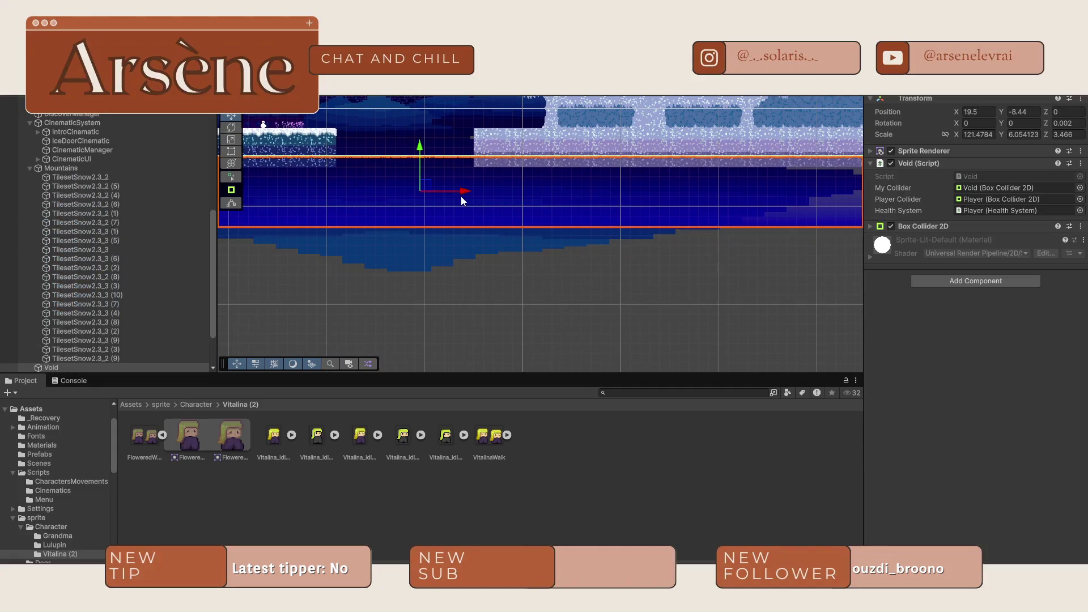
{"action": "left_click_drag", "start_coordinate": [461, 196], "coordinate": [461, 215]}
{"action": "scroll", "coordinate": [485, 287], "scroll_direction": "up", "scroll_amount": 5}
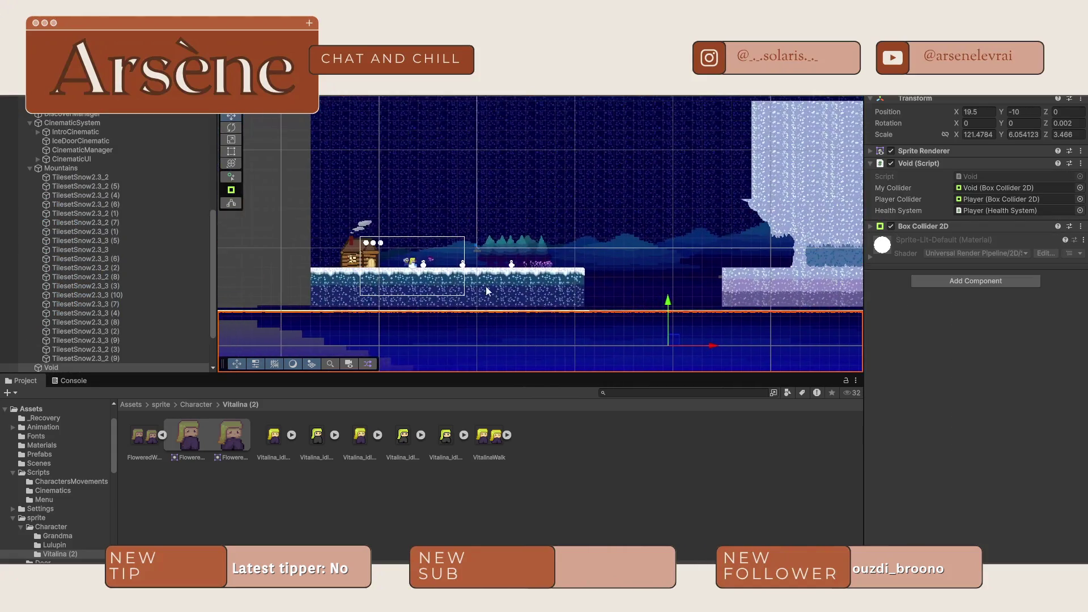
{"action": "scroll", "coordinate": [362, 275], "scroll_direction": "up", "scroll_amount": 10}
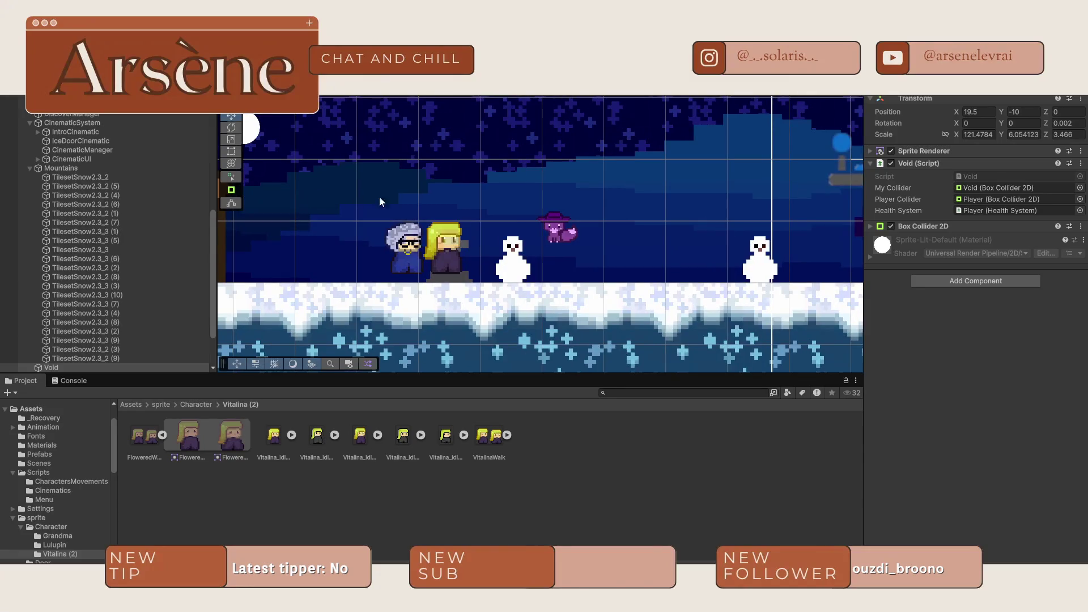
- Reselect the player, enable circle shape editing and expand the Trail Renderer settings
{"action": "left_click", "coordinate": [433, 256]}
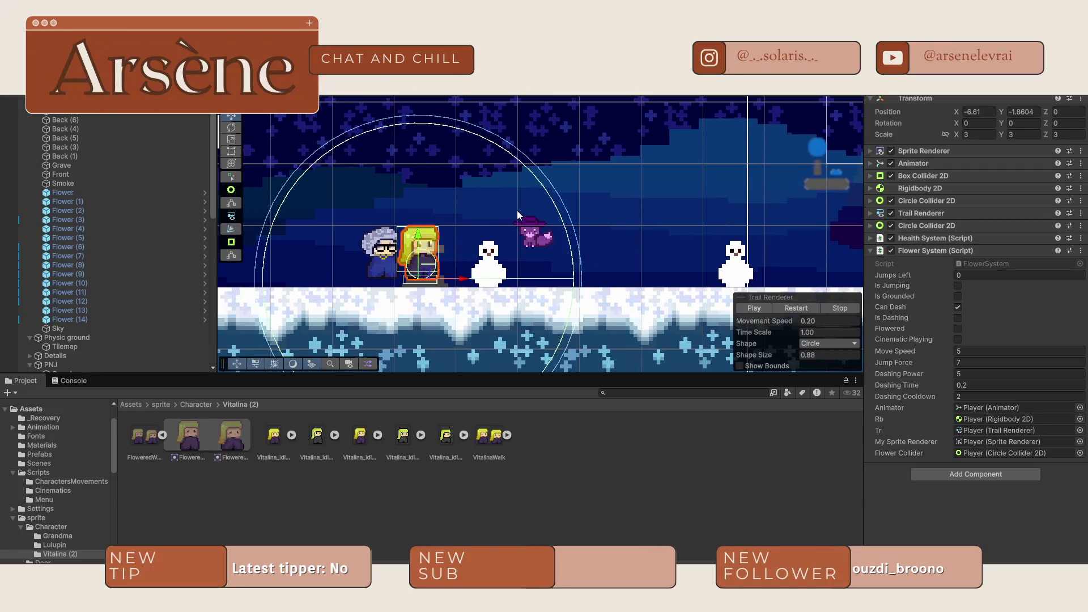
{"action": "left_click", "coordinate": [234, 230]}
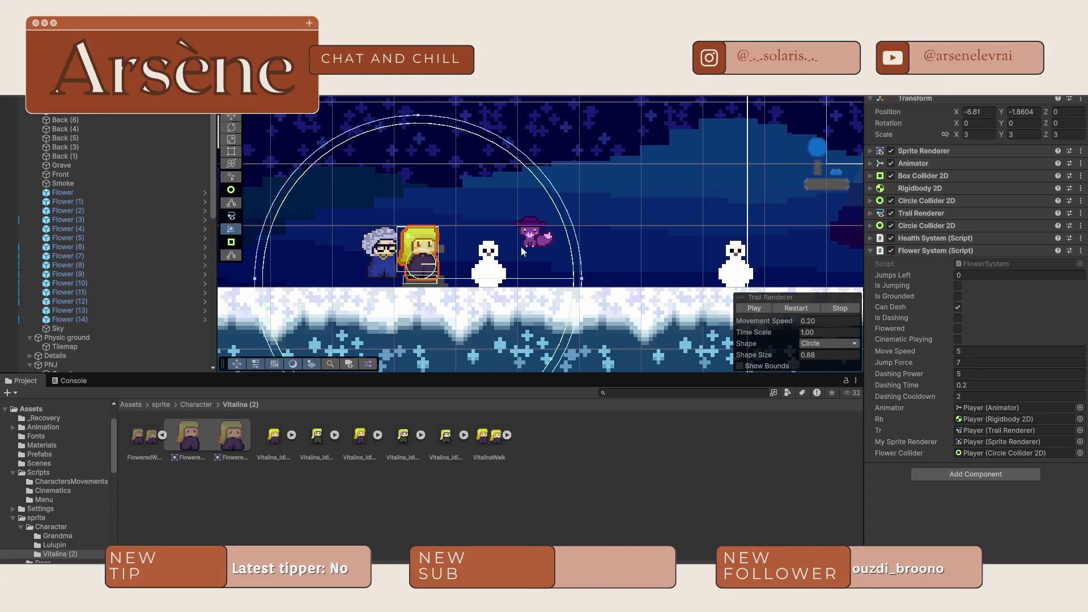
{"action": "left_click", "coordinate": [870, 213]}
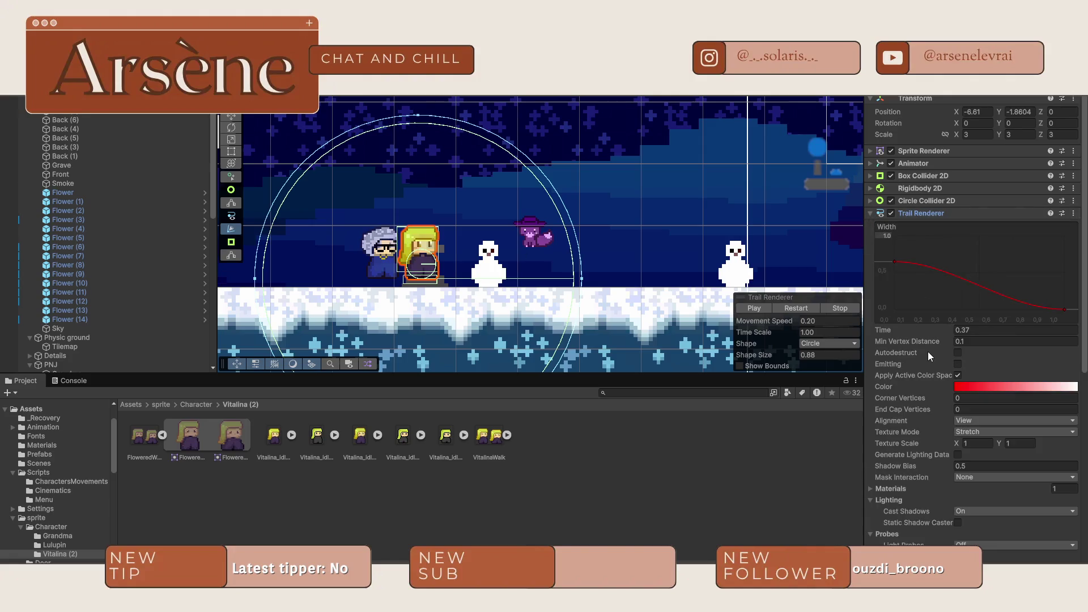
- Raise the trail's Min Vertex Distance to 1.53 and slightly enlarge the preview shape
{"action": "left_click_drag", "start_coordinate": [910, 339], "coordinate": [943, 343]}
{"action": "scroll", "coordinate": [978, 352], "scroll_direction": "down", "scroll_amount": 3}
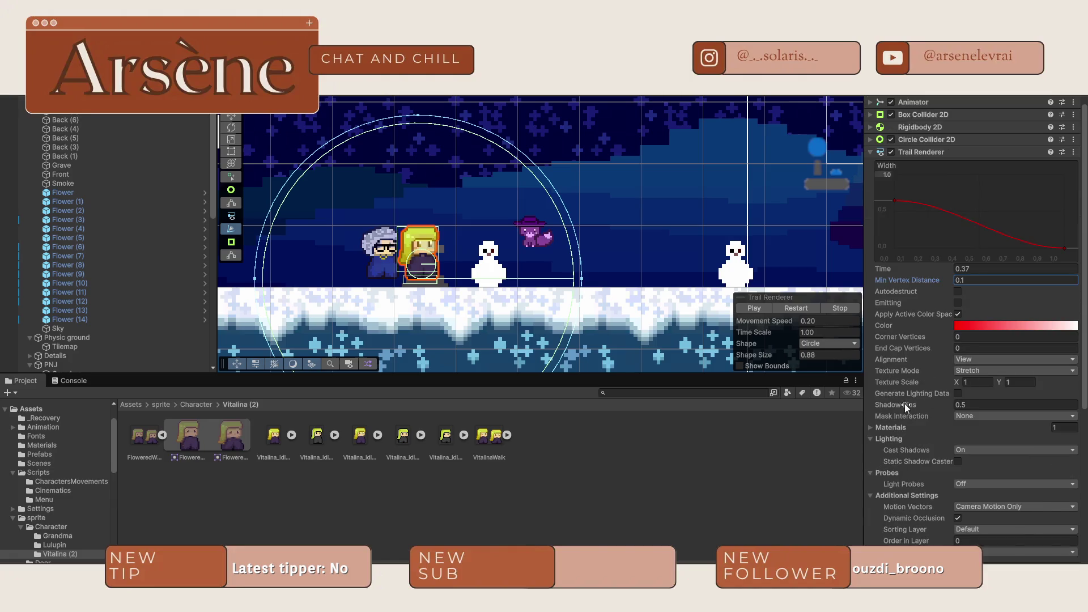
{"action": "scroll", "coordinate": [905, 403], "scroll_direction": "down", "scroll_amount": 1}
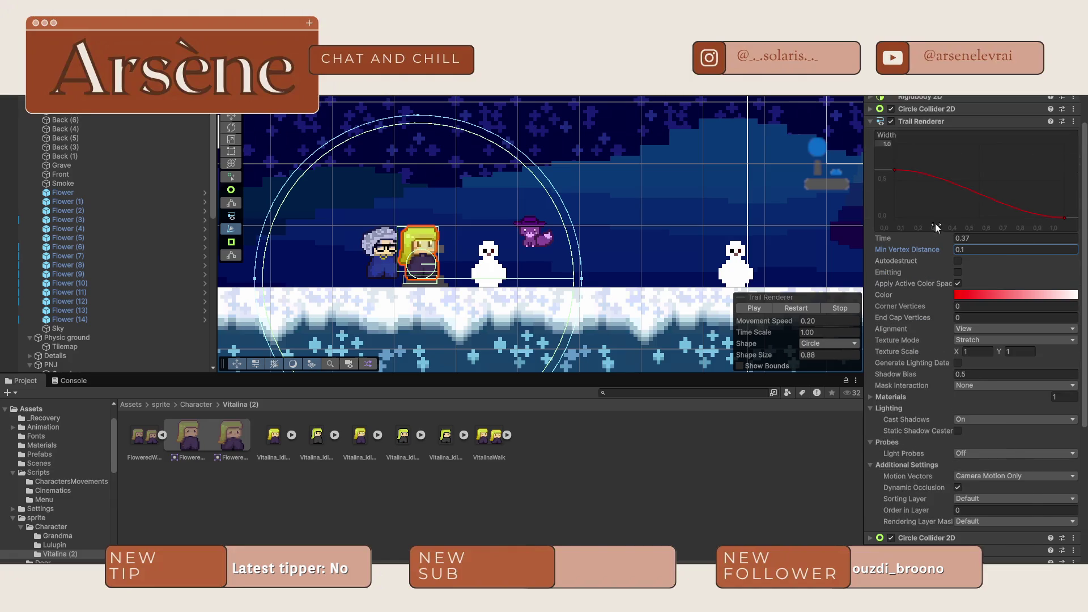
{"action": "left_click", "coordinate": [891, 121]}
{"action": "mouse_move", "coordinate": [581, 281]}
{"action": "left_mouse_down"}
{"action": "mouse_move", "coordinate": [700, 286]}
{"action": "mouse_move", "coordinate": [597, 301]}
{"action": "mouse_move", "coordinate": [743, 286]}
{"action": "mouse_move", "coordinate": [607, 286]}
{"action": "mouse_move", "coordinate": [639, 294]}
{"action": "left_mouse_up"}
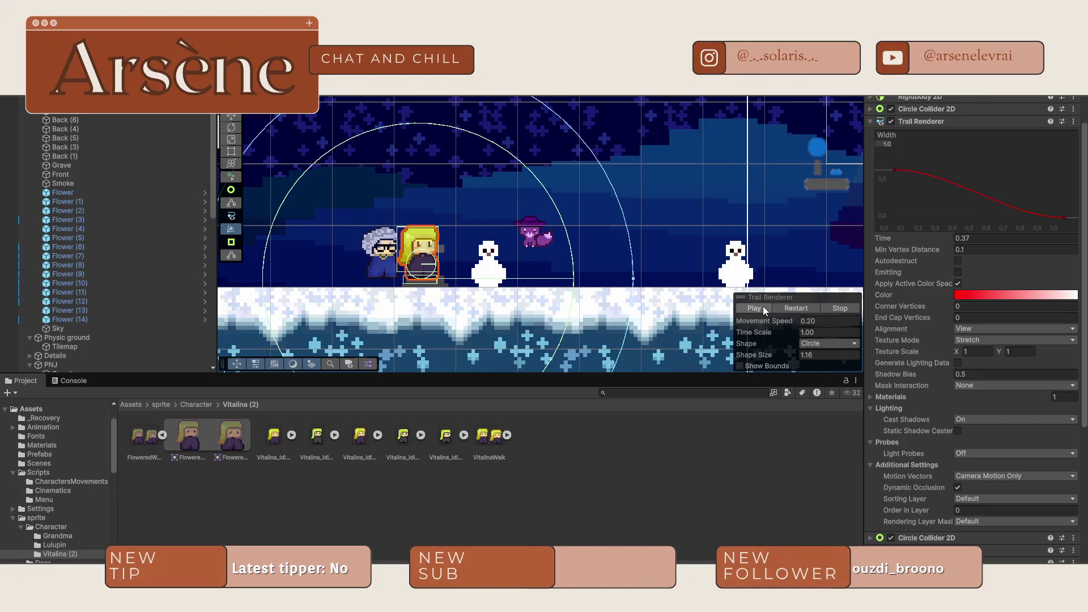
- Run the trail preview simulation a few times, then shrink the preview Shape Size to 0.50
{"action": "left_click", "coordinate": [763, 309]}
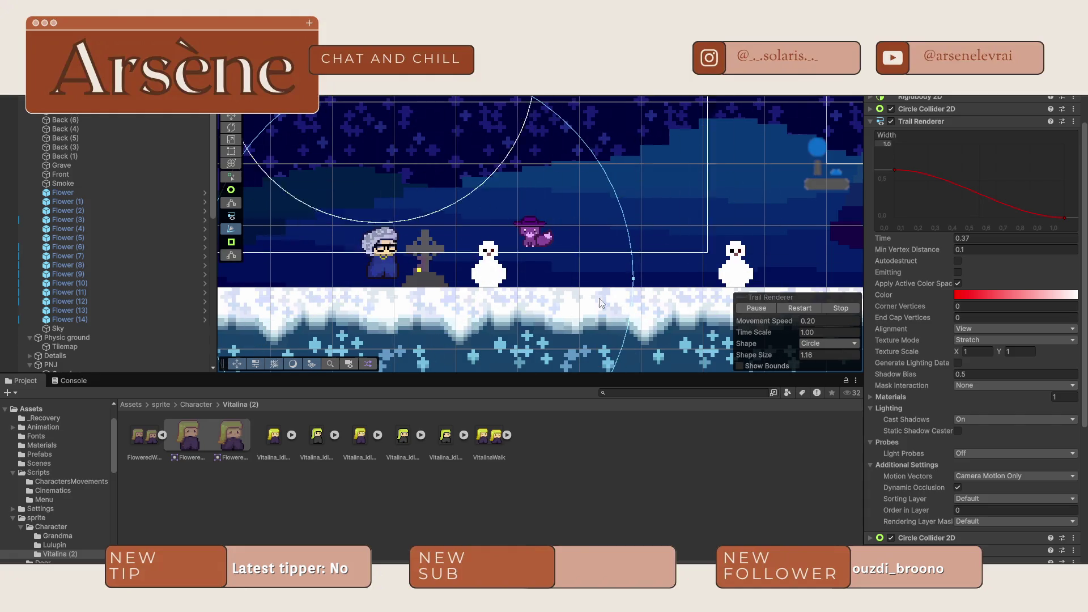
{"action": "scroll", "coordinate": [602, 303], "scroll_direction": "down", "scroll_amount": 4}
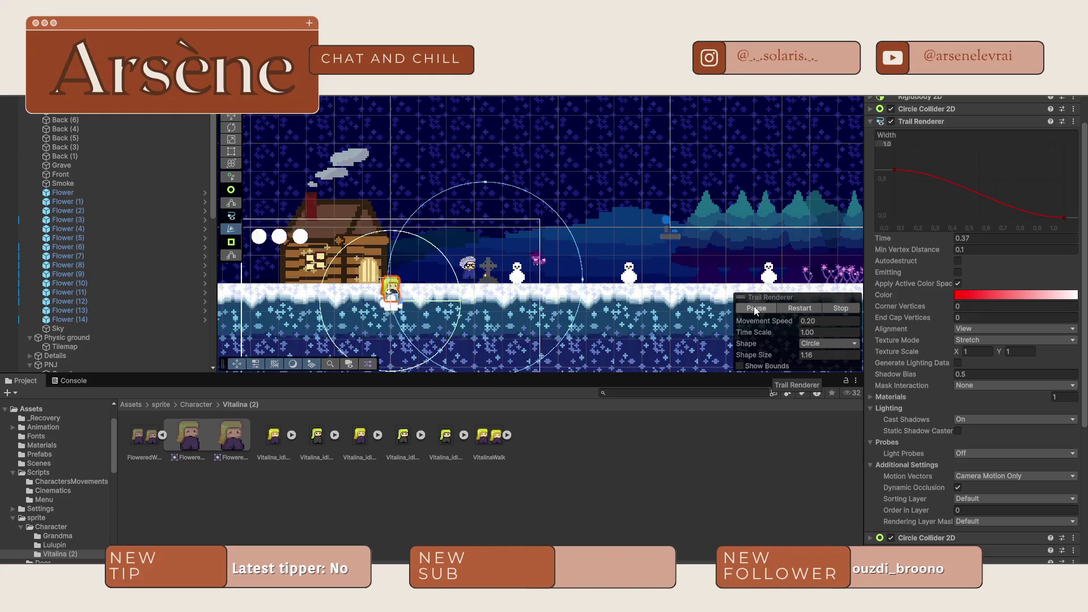
{"action": "left_click", "coordinate": [754, 309]}
{"action": "left_click", "coordinate": [755, 309]}
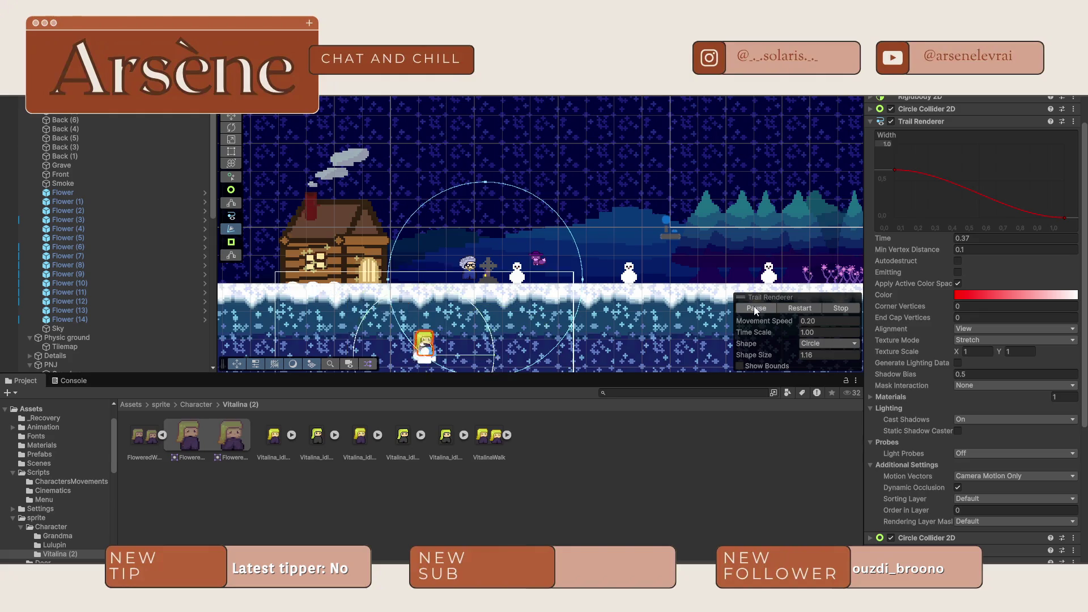
{"action": "left_click", "coordinate": [755, 309]}
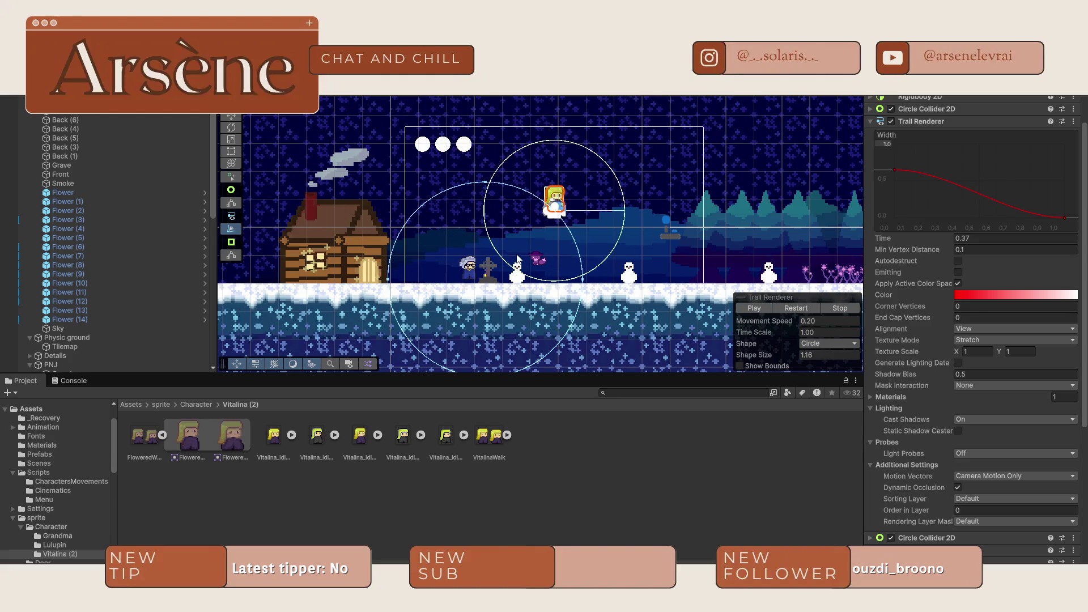
{"action": "scroll", "coordinate": [565, 251], "scroll_direction": "up", "scroll_amount": 5}
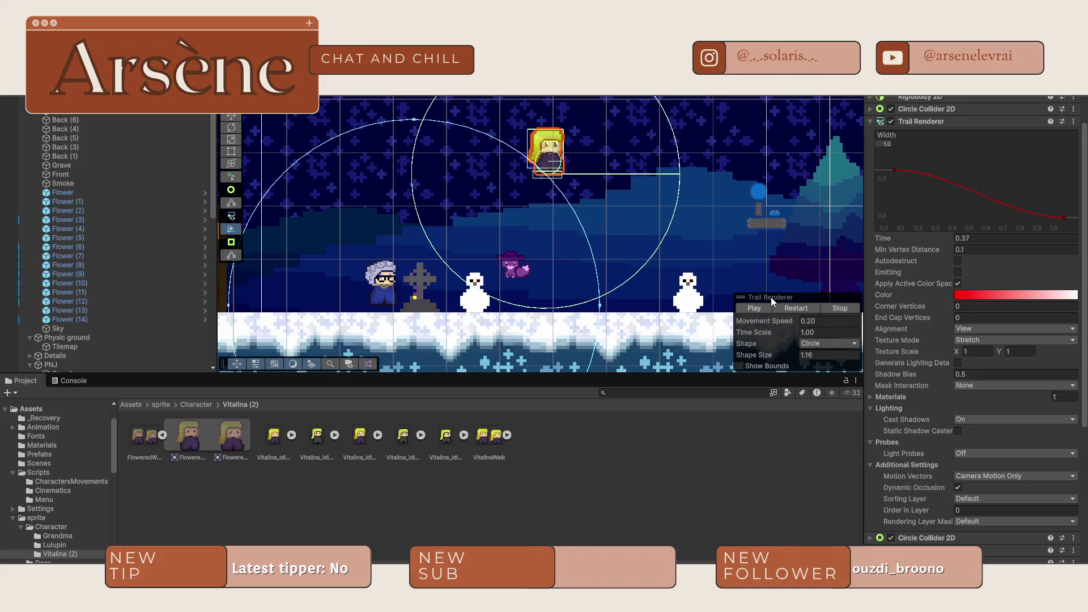
{"action": "left_click", "coordinate": [757, 332]}
{"action": "left_click", "coordinate": [231, 230]}
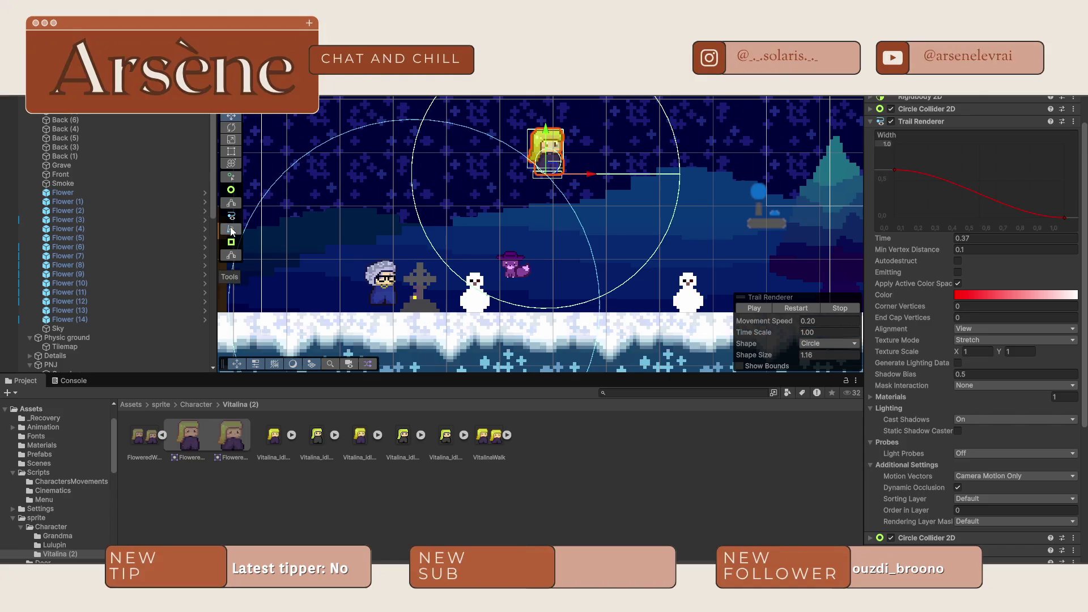
{"action": "left_click_drag", "start_coordinate": [600, 307], "coordinate": [457, 332]}
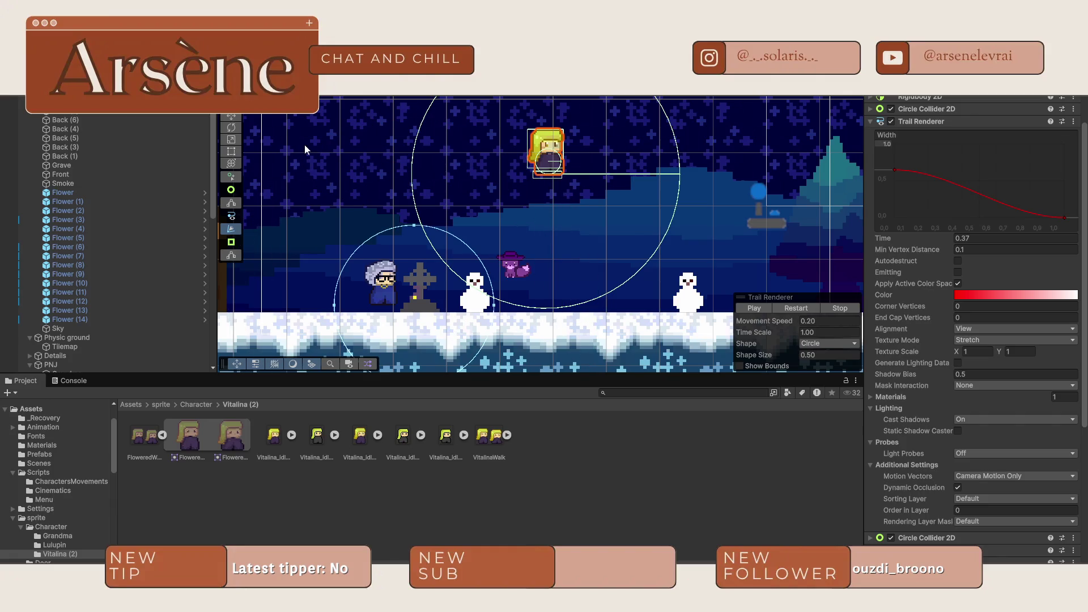
- Move Vitalina left beside Grandma, deselect her and start play-testing
{"action": "left_click_drag", "start_coordinate": [589, 163], "coordinate": [443, 197]}
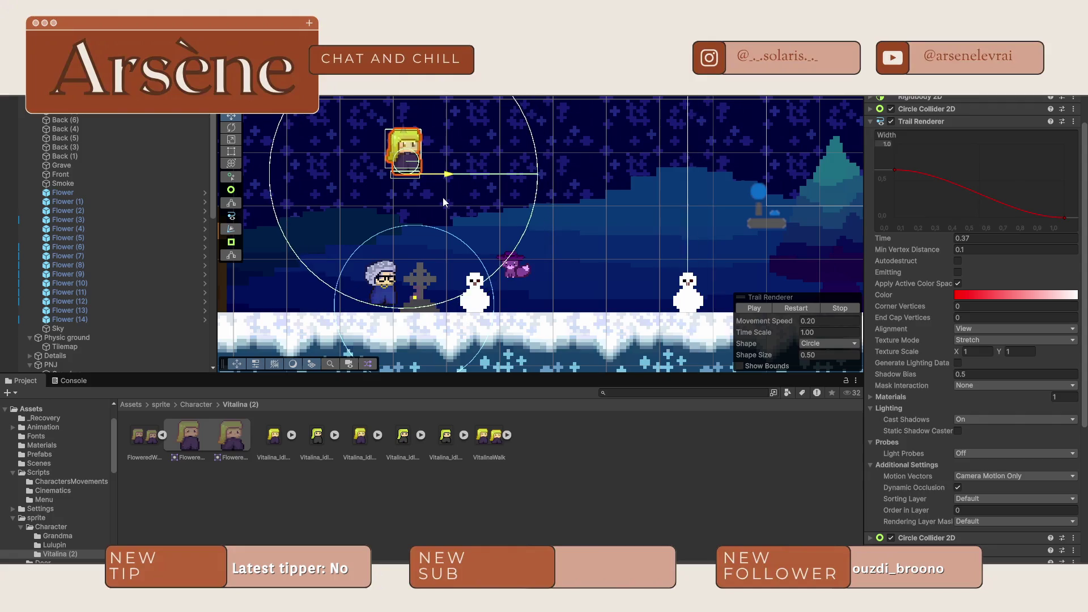
{"action": "left_click", "coordinate": [500, 205]}
{"action": "key", "text": "ctrl+p"}
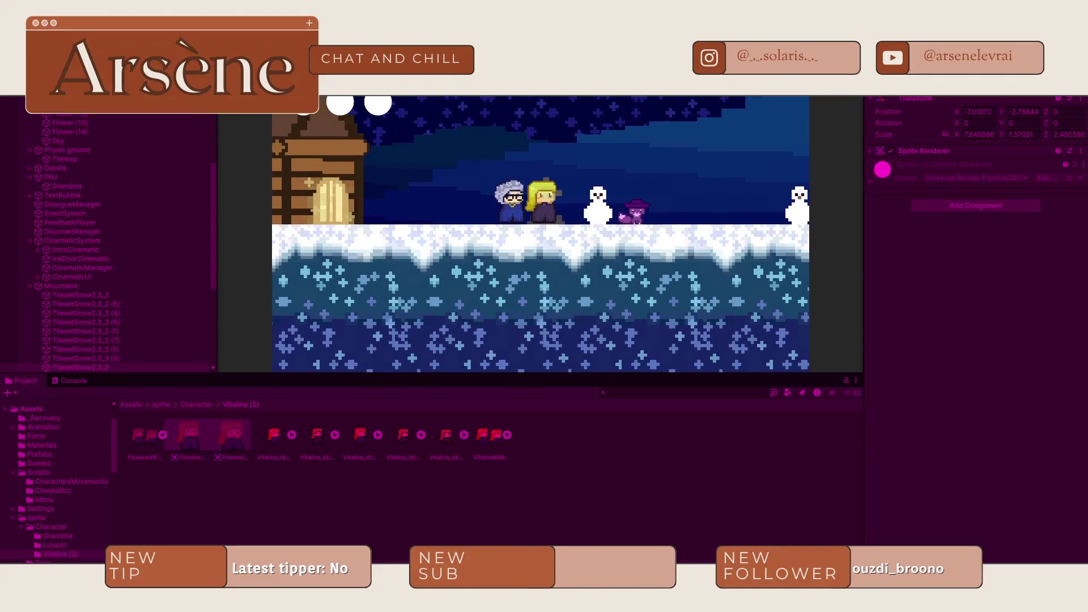
- Stop the play-test and shrink Vitalina's circle collider radius using Edit Collider
{"action": "key", "text": "ctrl+p"}
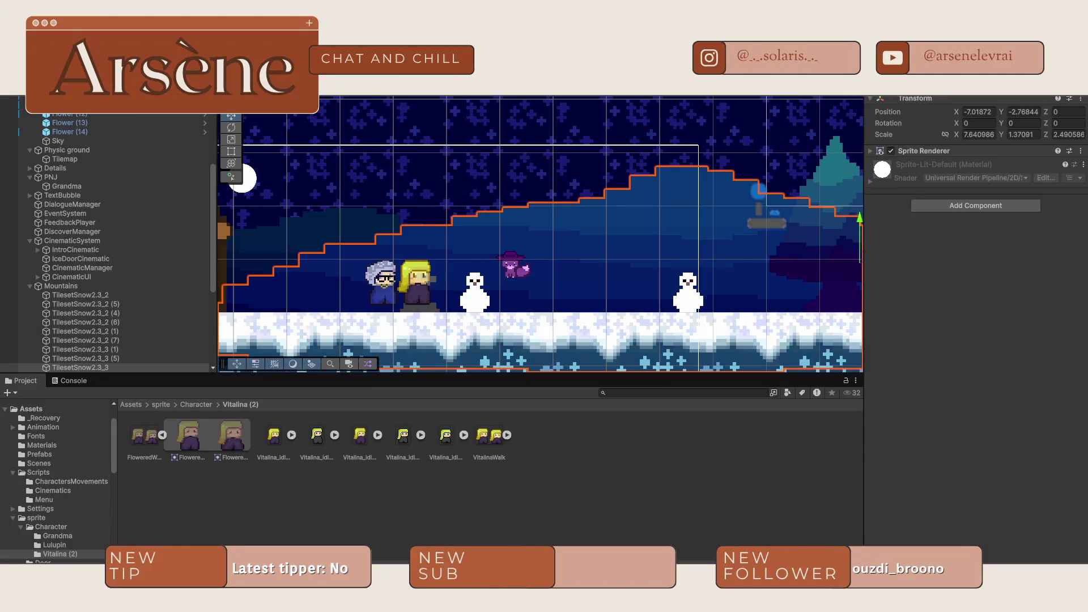
{"action": "left_click", "coordinate": [420, 282]}
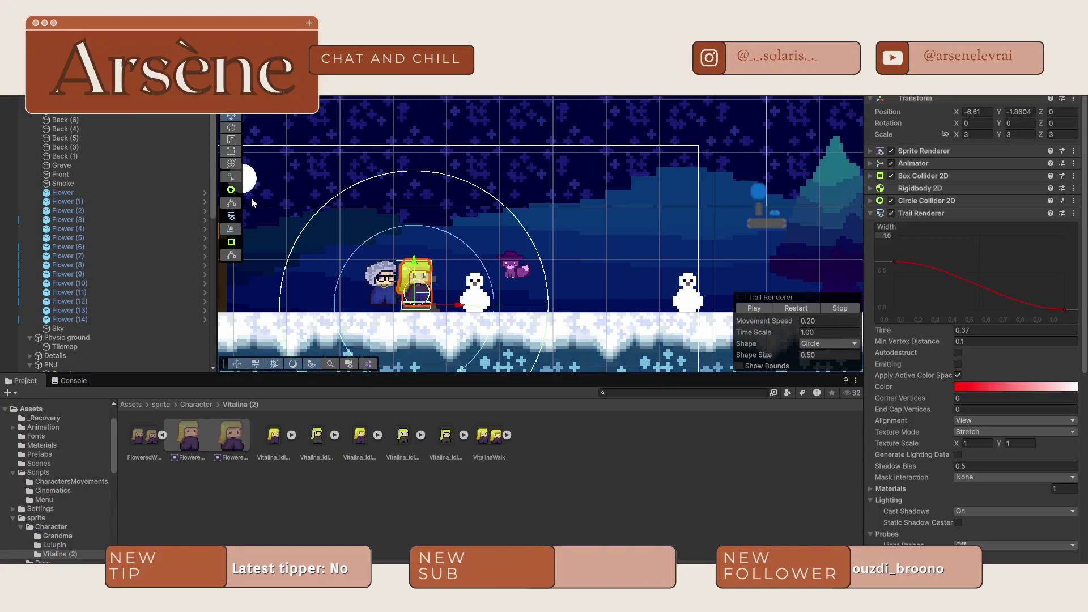
{"action": "left_click", "coordinate": [231, 206]}
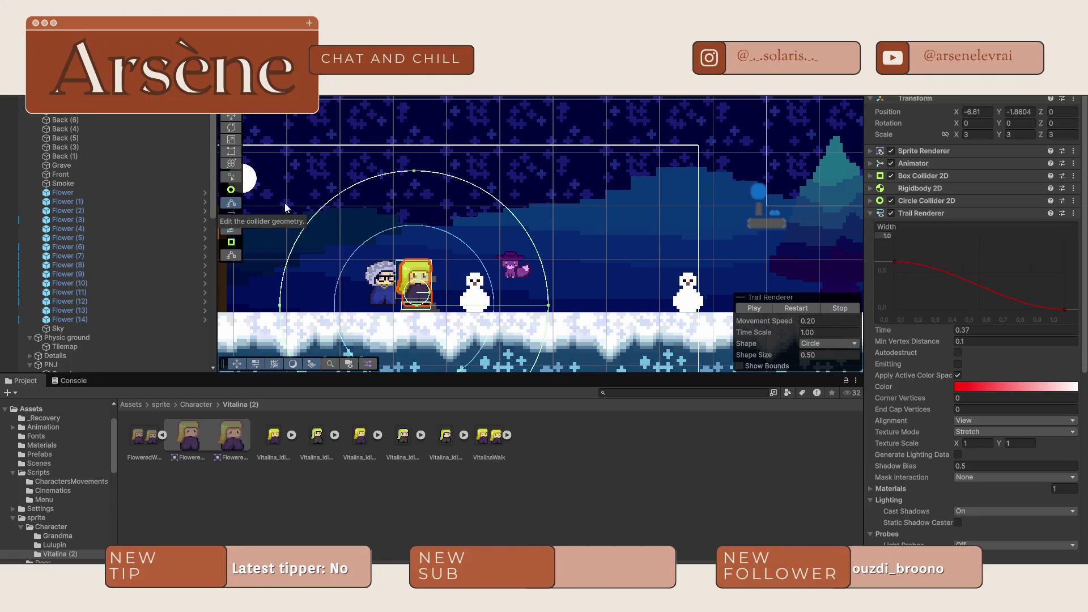
{"action": "left_click_drag", "start_coordinate": [413, 173], "coordinate": [373, 250]}
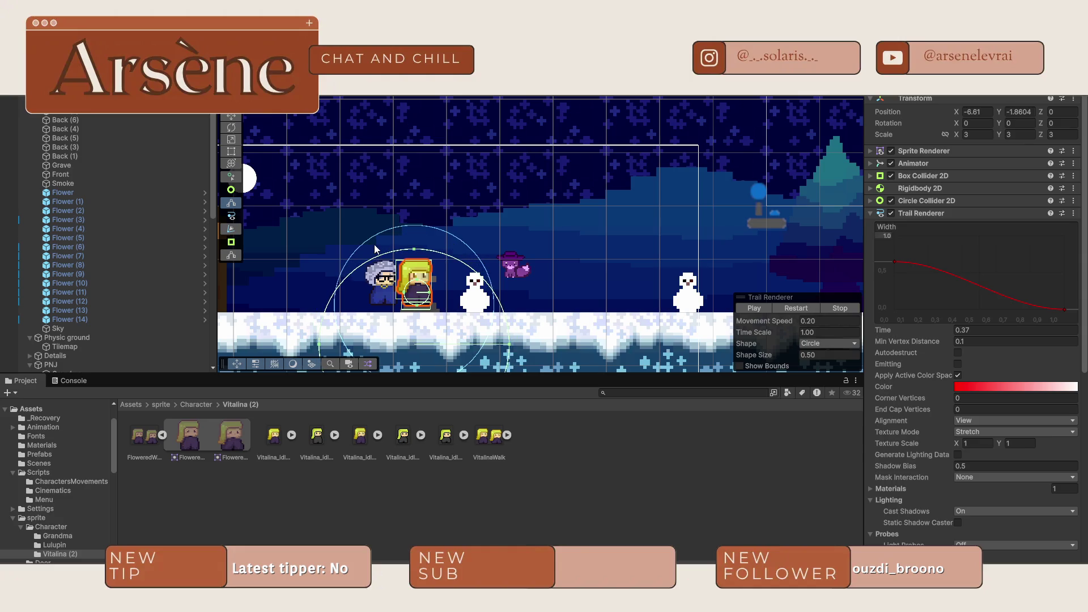
{"action": "scroll", "coordinate": [395, 242], "scroll_direction": "down", "scroll_amount": 2}
{"action": "scroll", "coordinate": [947, 410], "scroll_direction": "down", "scroll_amount": 5}
{"action": "scroll", "coordinate": [924, 323], "scroll_direction": "up", "scroll_amount": 5}
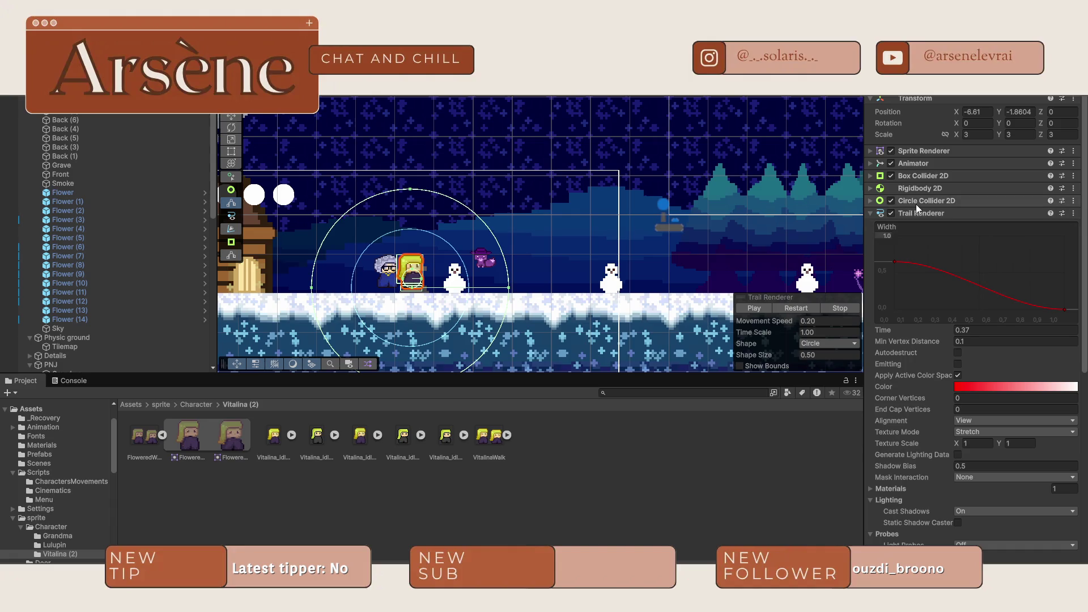
- Expand Vitalina's Circle Collider 2D, Rigidbody 2D and Box Collider 2D settings, then collapse the circle collider
{"action": "left_click", "coordinate": [870, 200]}
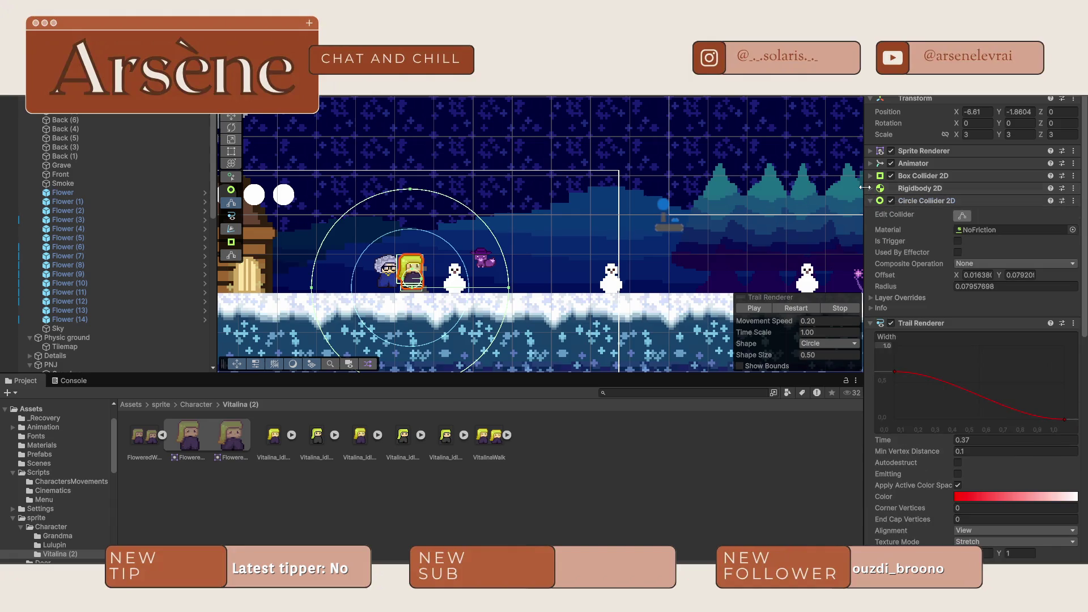
{"action": "left_click", "coordinate": [870, 188]}
{"action": "left_click", "coordinate": [870, 175]}
{"action": "scroll", "coordinate": [954, 349], "scroll_direction": "down", "scroll_amount": 10}
{"action": "left_click", "coordinate": [887, 311]}
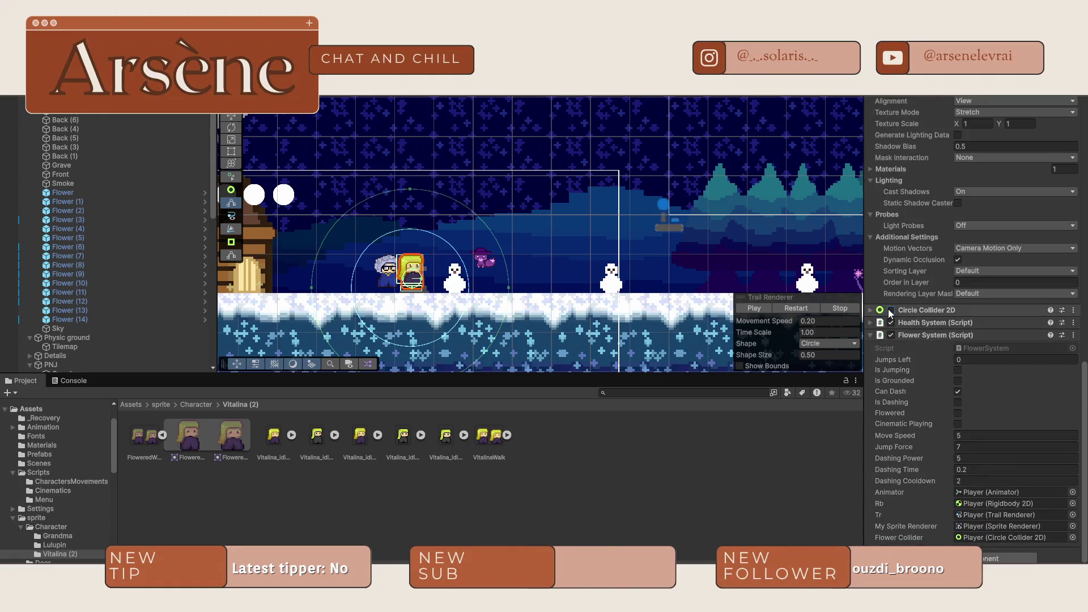
- Remove the trigger Circle Collider 2D from Vitalina
{"action": "left_click", "coordinate": [918, 310]}
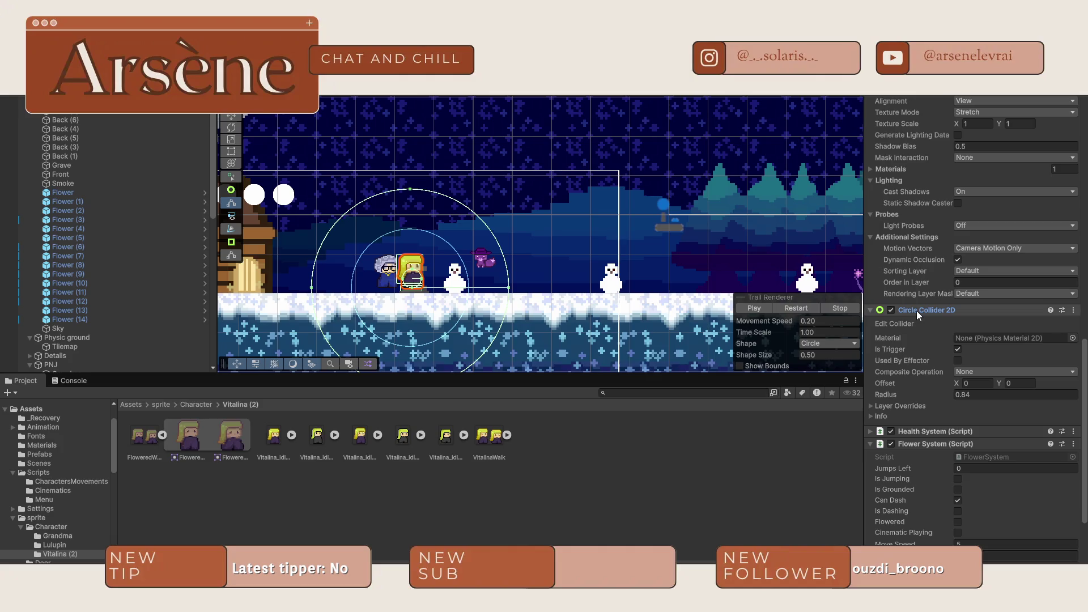
{"action": "scroll", "coordinate": [940, 376], "scroll_direction": "down", "scroll_amount": 5}
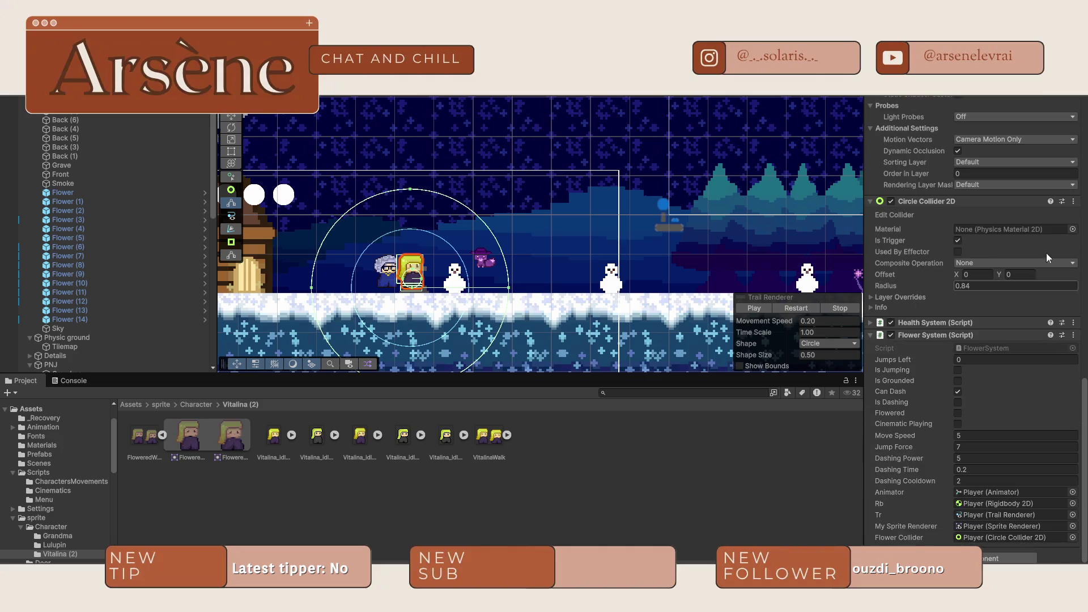
{"action": "left_click", "coordinate": [1074, 201]}
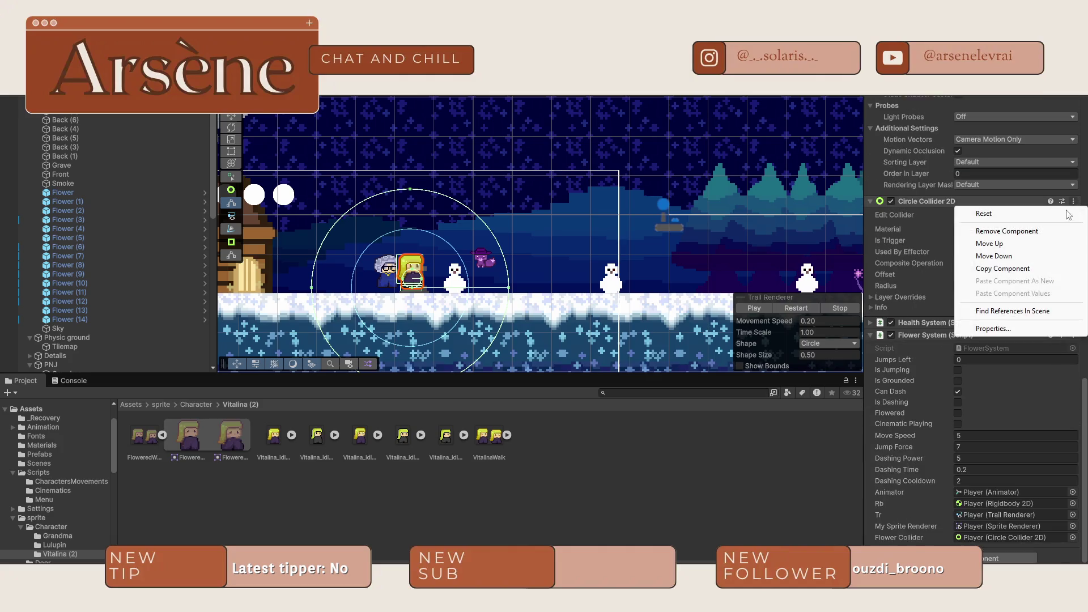
{"action": "left_click", "coordinate": [1020, 231]}
- Add a Capsule Collider 2D via the 'collid' search and widen its shape slightly
{"action": "left_click", "coordinate": [997, 559]}
{"action": "type", "text": "collid"}
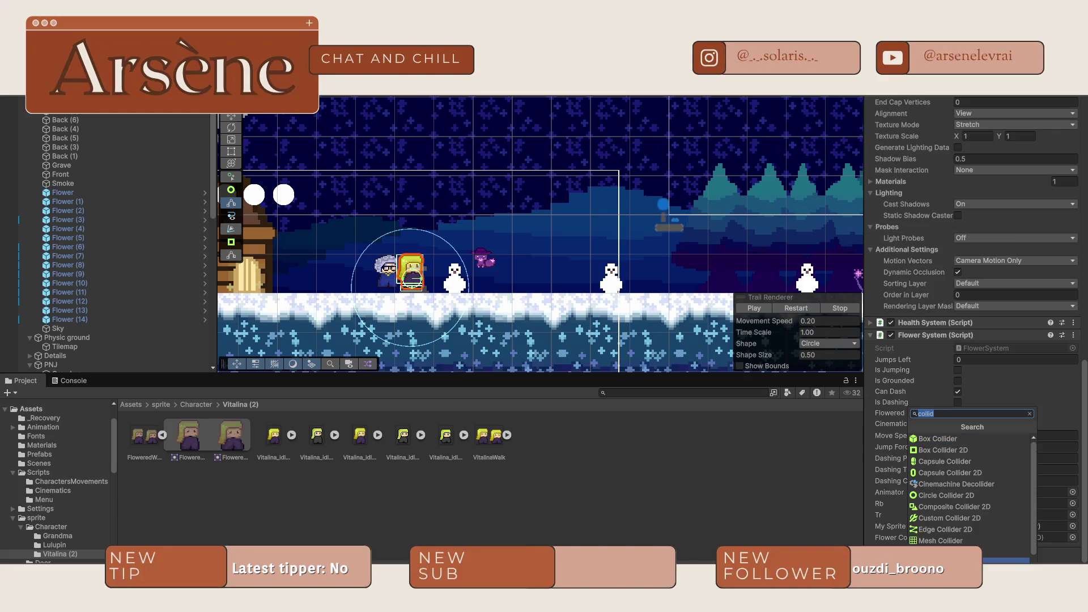
{"action": "left_click", "coordinate": [951, 473]}
{"action": "scroll", "coordinate": [408, 279], "scroll_direction": "up", "scroll_amount": 10}
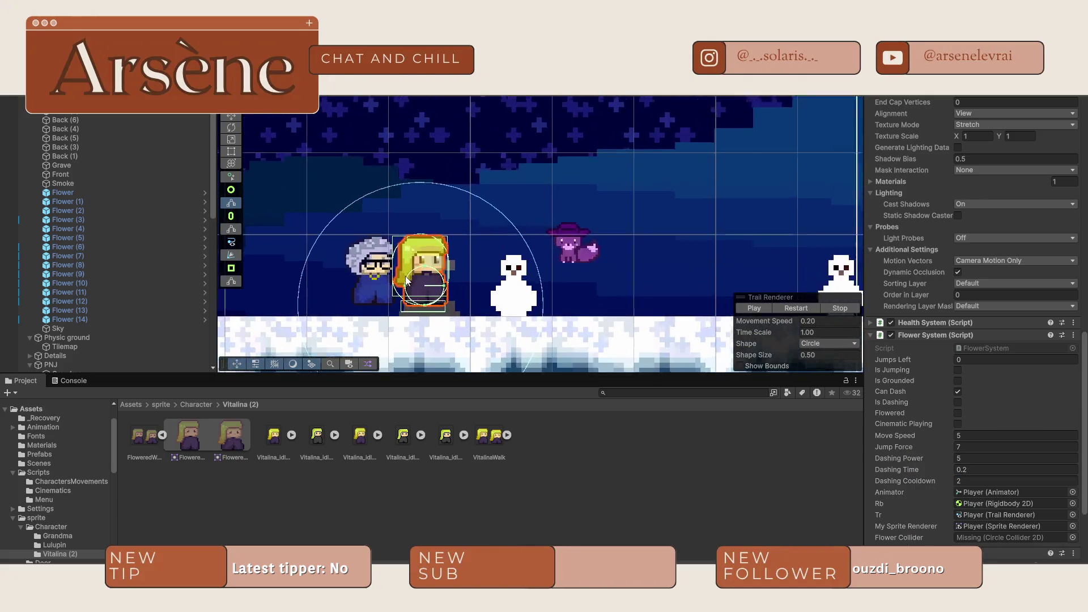
{"action": "scroll", "coordinate": [409, 280], "scroll_direction": "down", "scroll_amount": 5}
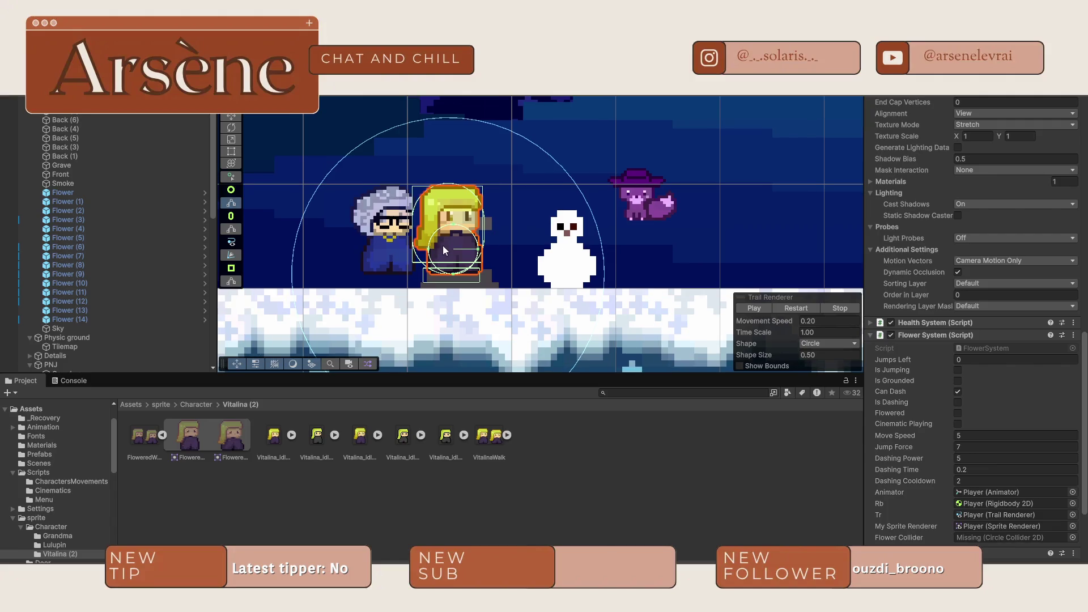
{"action": "scroll", "coordinate": [984, 361], "scroll_direction": "down", "scroll_amount": 5}
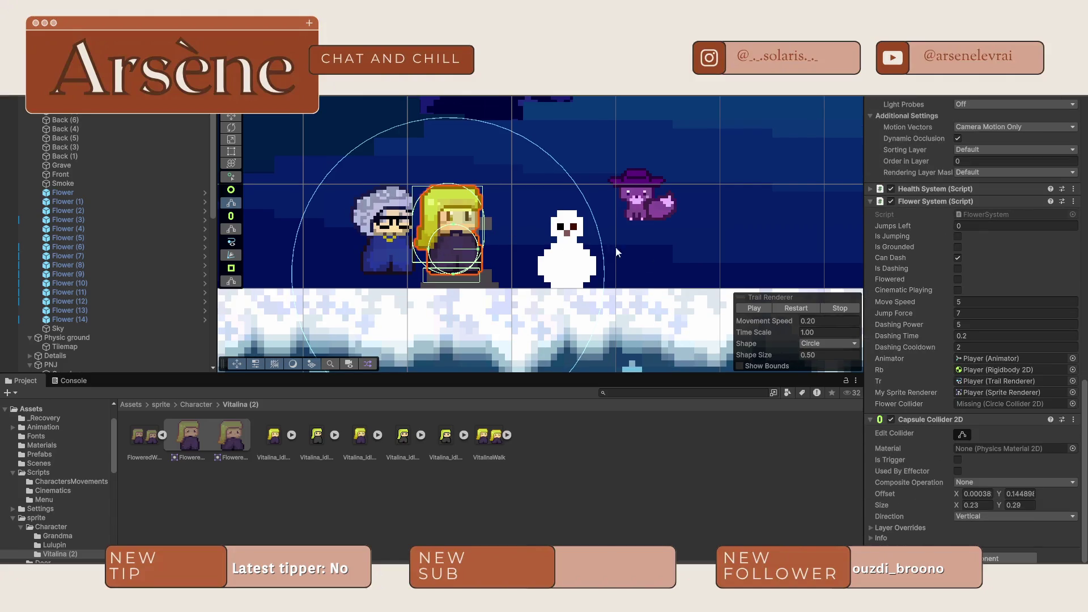
{"action": "left_click", "coordinate": [963, 434]}
{"action": "left_click_drag", "start_coordinate": [485, 232], "coordinate": [486, 264]}
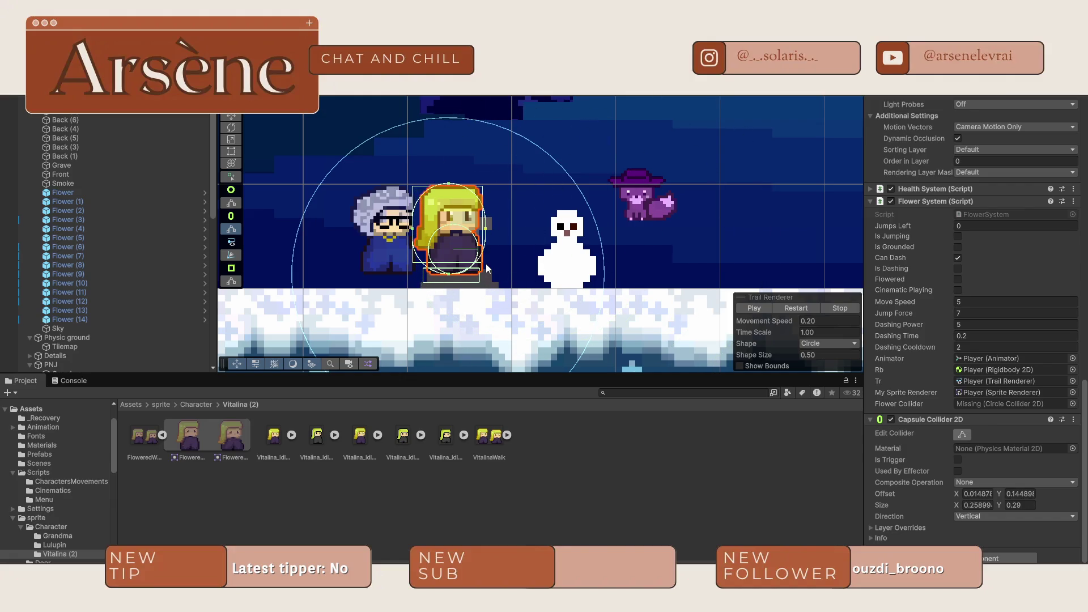
- Collapse the Trail Renderer and add a Box Collider 2D through the 'collid' component search
{"action": "scroll", "coordinate": [1019, 393], "scroll_direction": "up", "scroll_amount": 12}
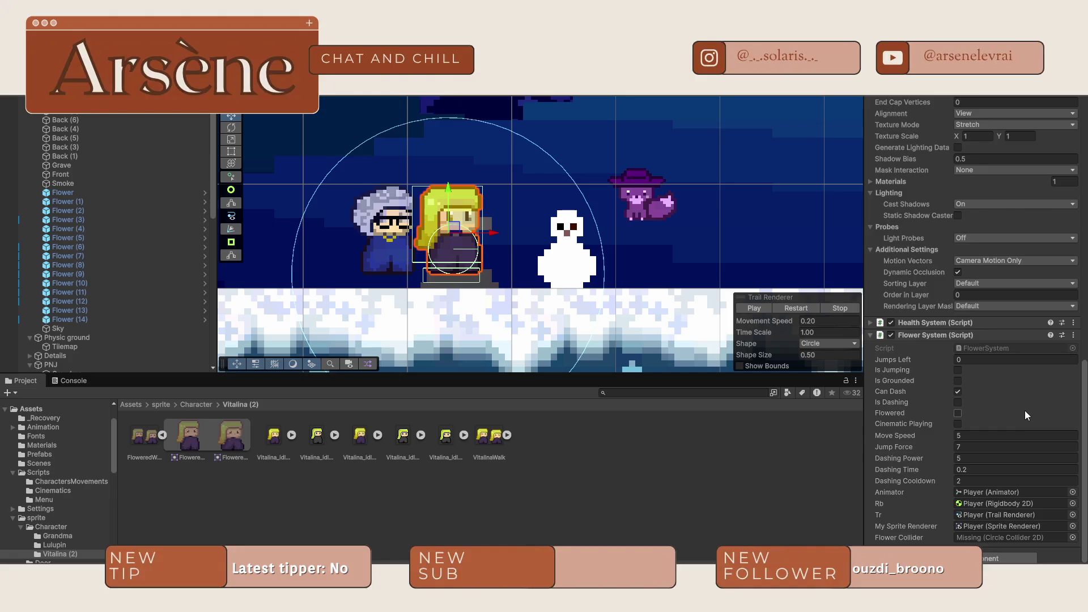
{"action": "scroll", "coordinate": [1012, 414], "scroll_direction": "up", "scroll_amount": 6}
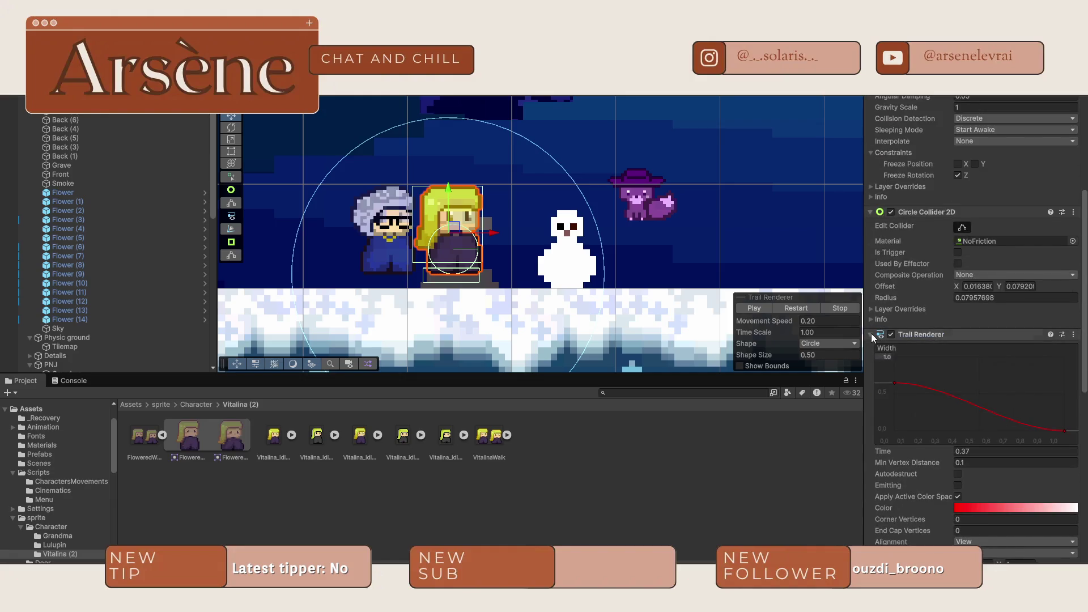
{"action": "left_click", "coordinate": [871, 334]}
{"action": "scroll", "coordinate": [954, 314], "scroll_direction": "down", "scroll_amount": 1}
{"action": "key", "text": "ctrl+shift+a"}
{"action": "type", "text": "collid"}
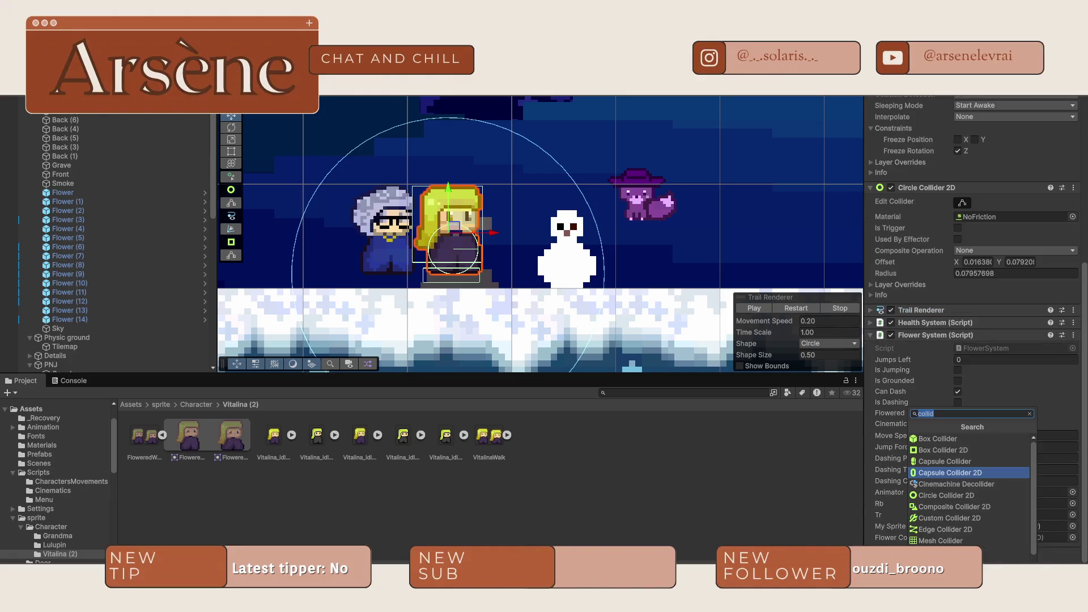
{"action": "left_click", "coordinate": [943, 450]}
{"action": "scroll", "coordinate": [934, 400], "scroll_direction": "down", "scroll_amount": 6}
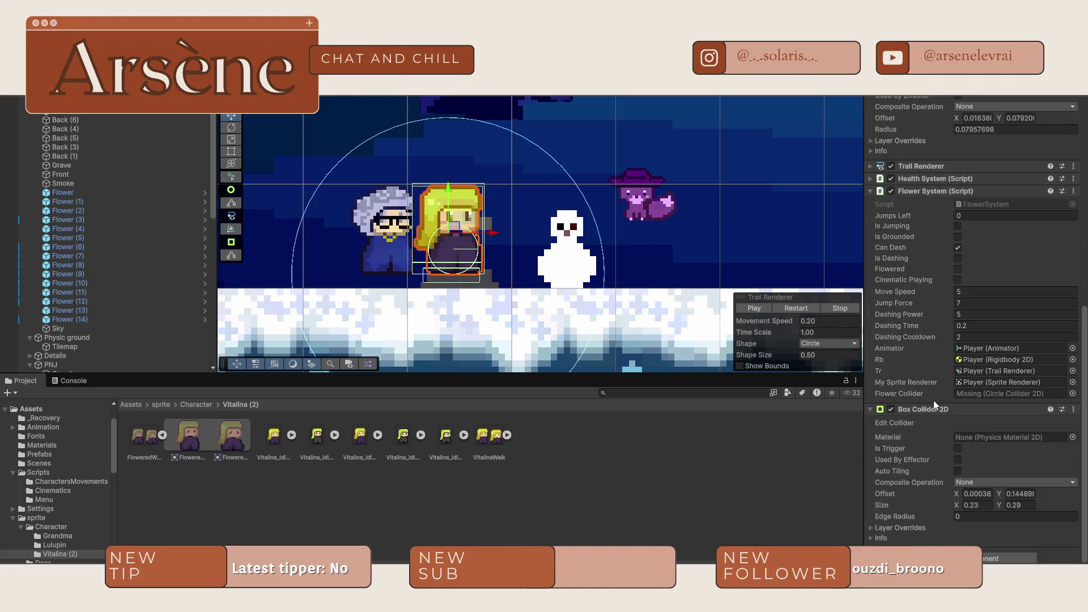
- Make the player's Box Collider 2D a trigger, resize it to width 1 and set Offset X to 0
{"action": "left_click", "coordinate": [958, 449]}
{"action": "left_click", "coordinate": [903, 424]}
{"action": "left_click_drag", "start_coordinate": [485, 229], "coordinate": [743, 245]}
{"action": "scroll", "coordinate": [742, 245], "scroll_direction": "down", "scroll_amount": 5}
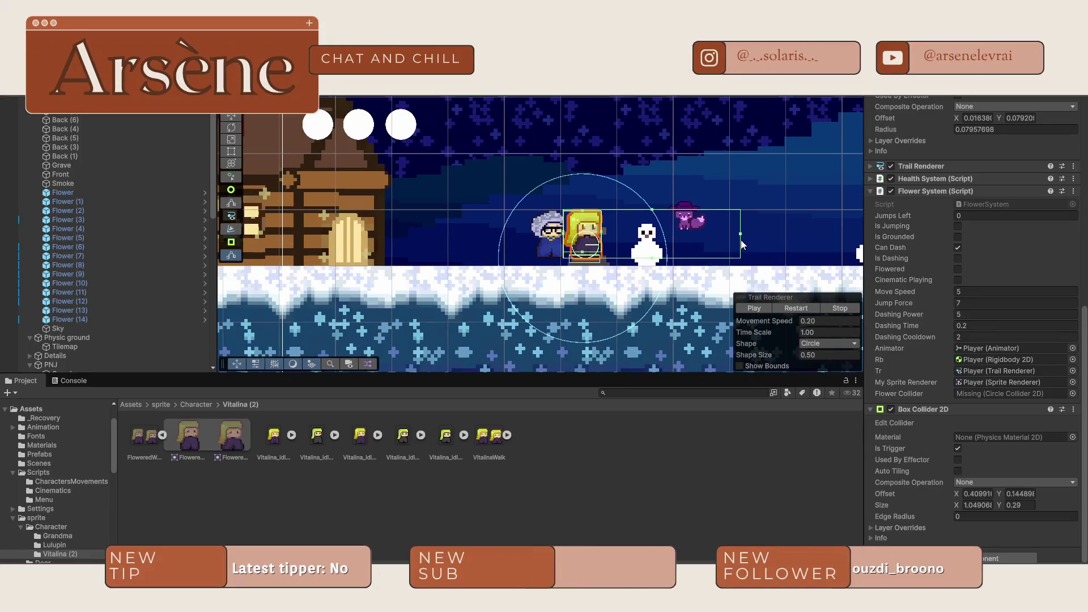
{"action": "left_click_drag", "start_coordinate": [957, 494], "coordinate": [950, 495]}
{"action": "left_click", "coordinate": [974, 495]}
{"action": "type", "text": "0"}
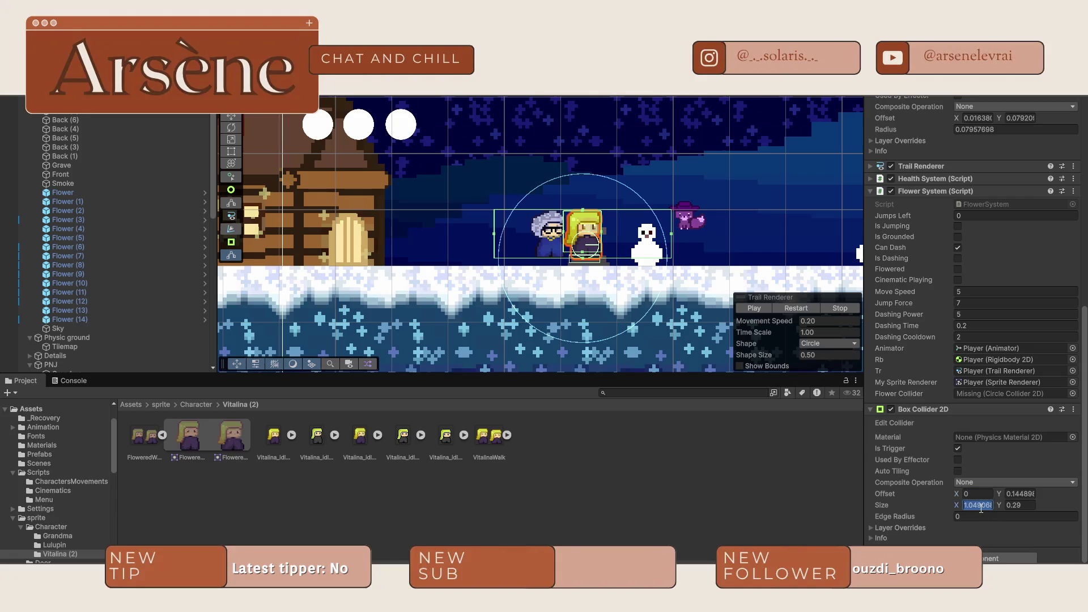
{"action": "type", "text": "1.5"}
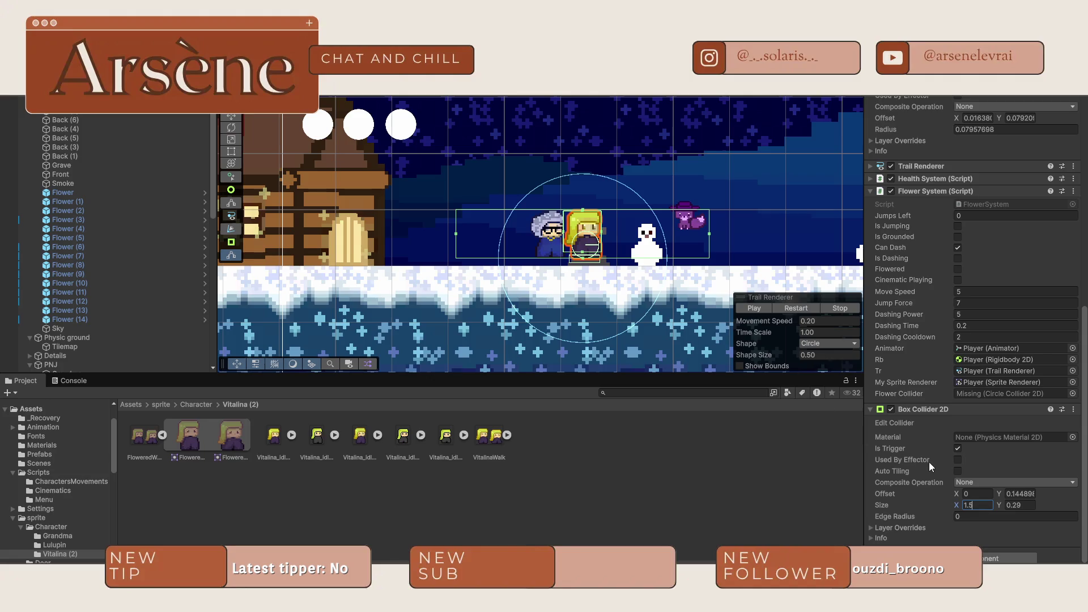
- Reselect the blonde player and go up to the sprite folder in the Project window
{"action": "left_click", "coordinate": [702, 328]}
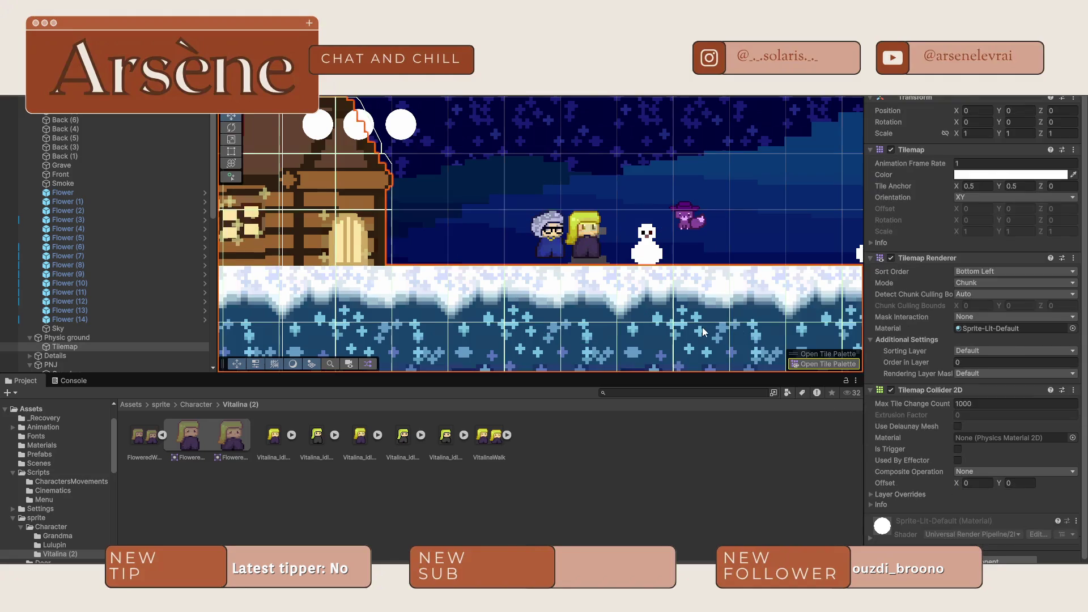
{"action": "left_click", "coordinate": [596, 240]}
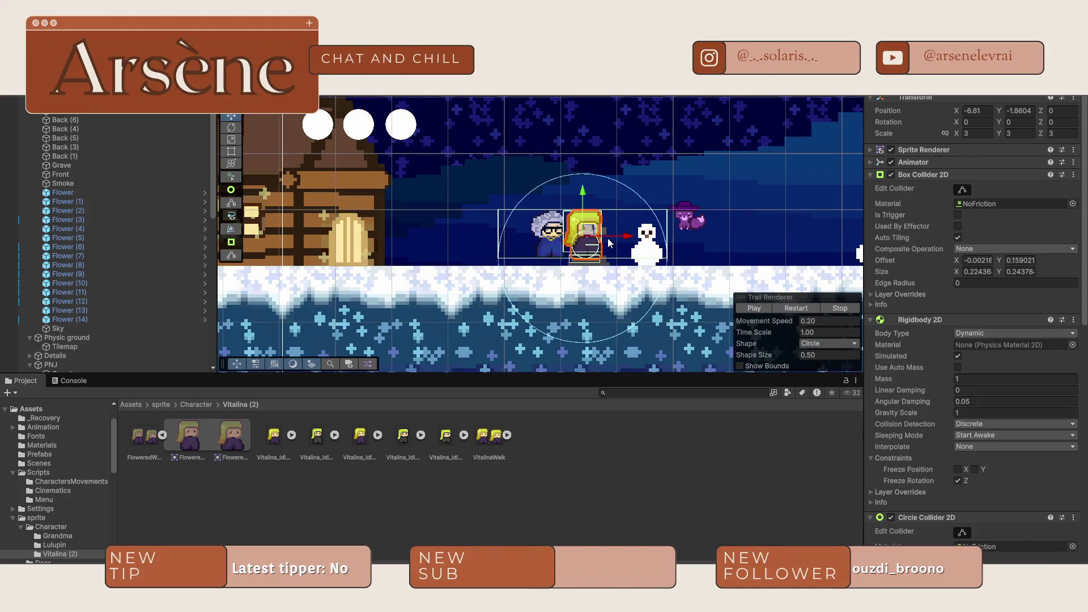
{"action": "scroll", "coordinate": [930, 304], "scroll_direction": "down", "scroll_amount": 10}
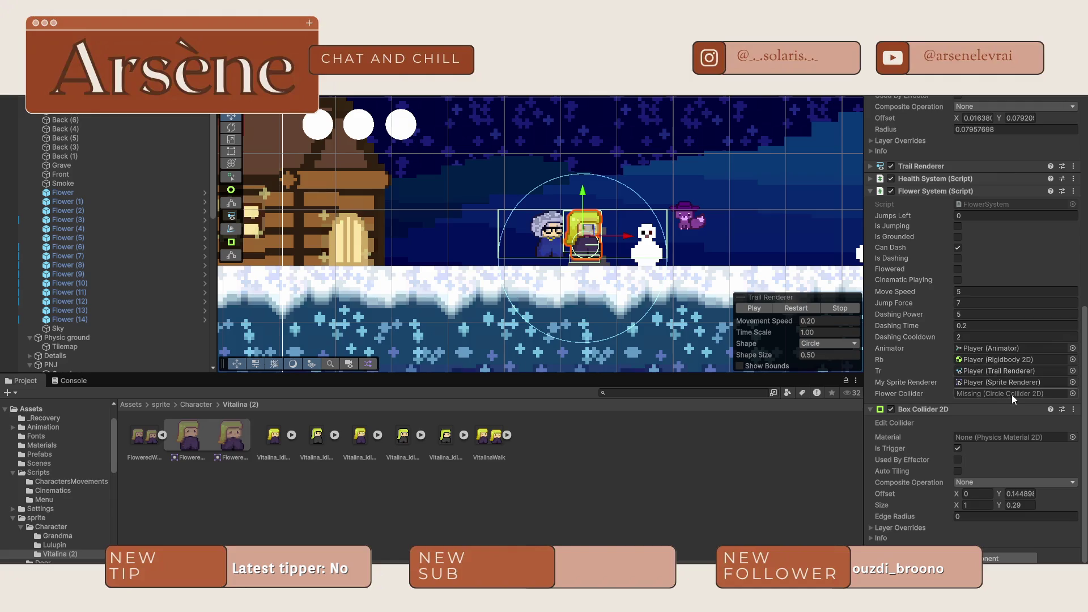
{"action": "left_click", "coordinate": [197, 404]}
{"action": "left_click", "coordinate": [162, 405]}
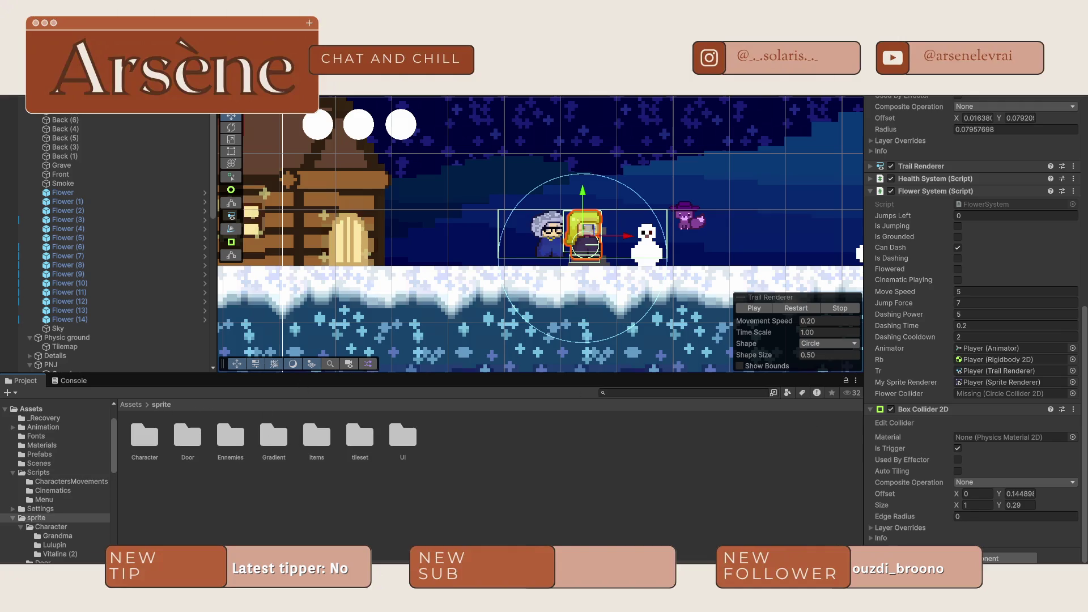
{"action": "key", "text": "alt+Tab"}
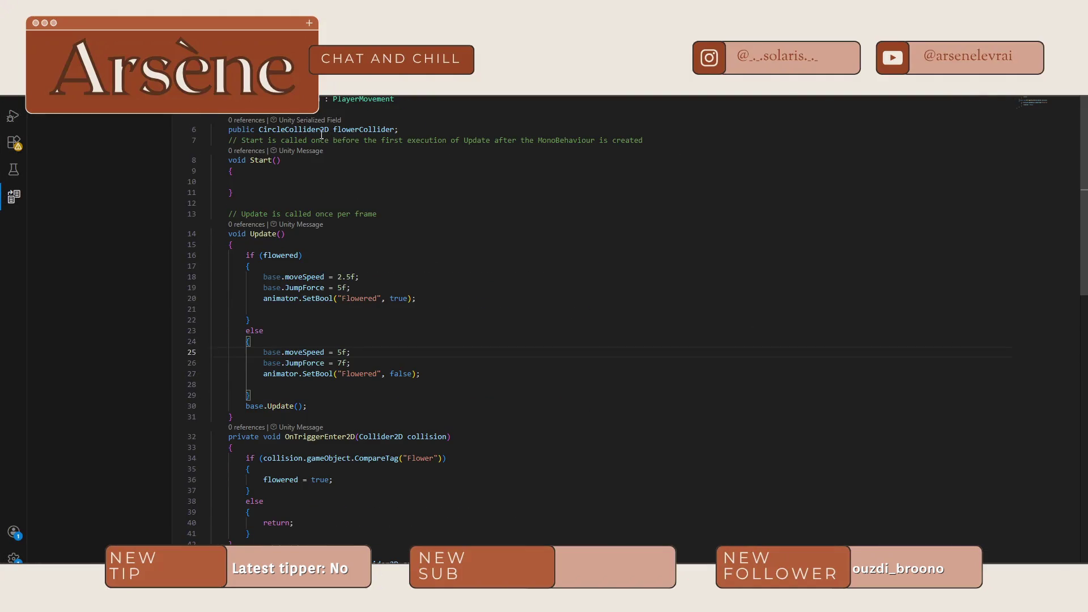
- Change the flowerCollider field type on line 6 from CircleCollider2D to BoxCollider2D
{"action": "double_click", "coordinate": [321, 134]}
{"action": "type", "text": "BoxCollid"}
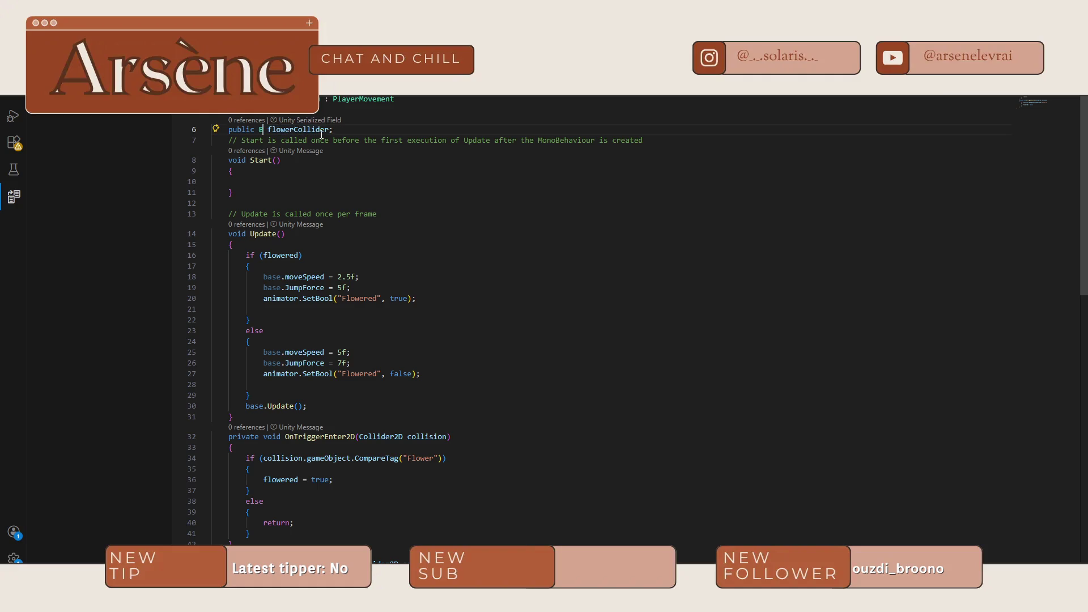
{"action": "type", "text": "er2D"}
{"action": "key", "text": "alt+Tab"}
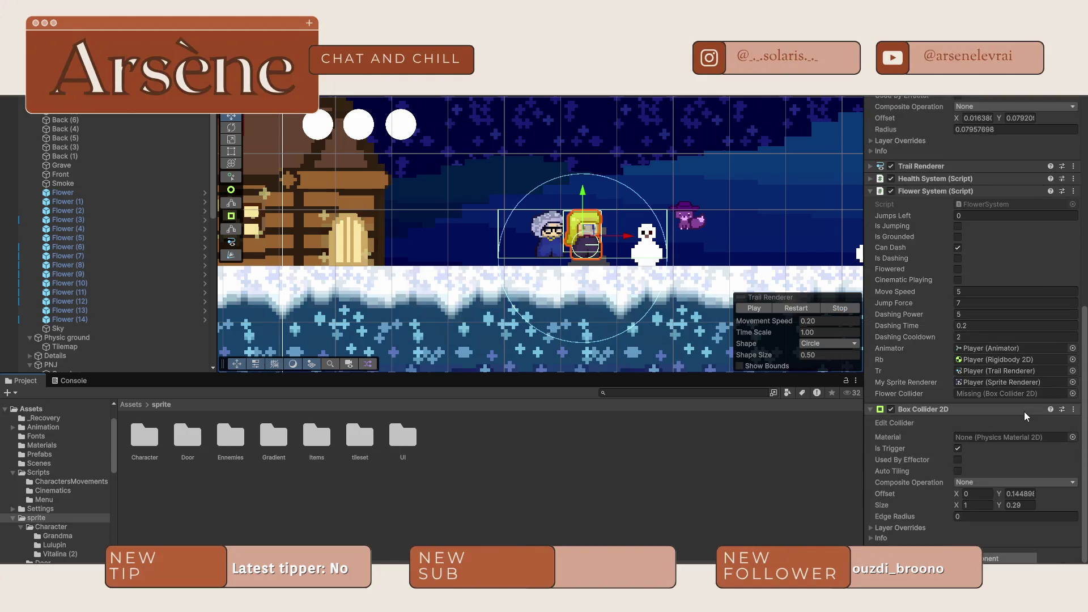
- Drag the player's Box Collider 2D into the Flower System's Flower Collider slot
{"action": "scroll", "coordinate": [1030, 293], "scroll_direction": "up", "scroll_amount": 5}
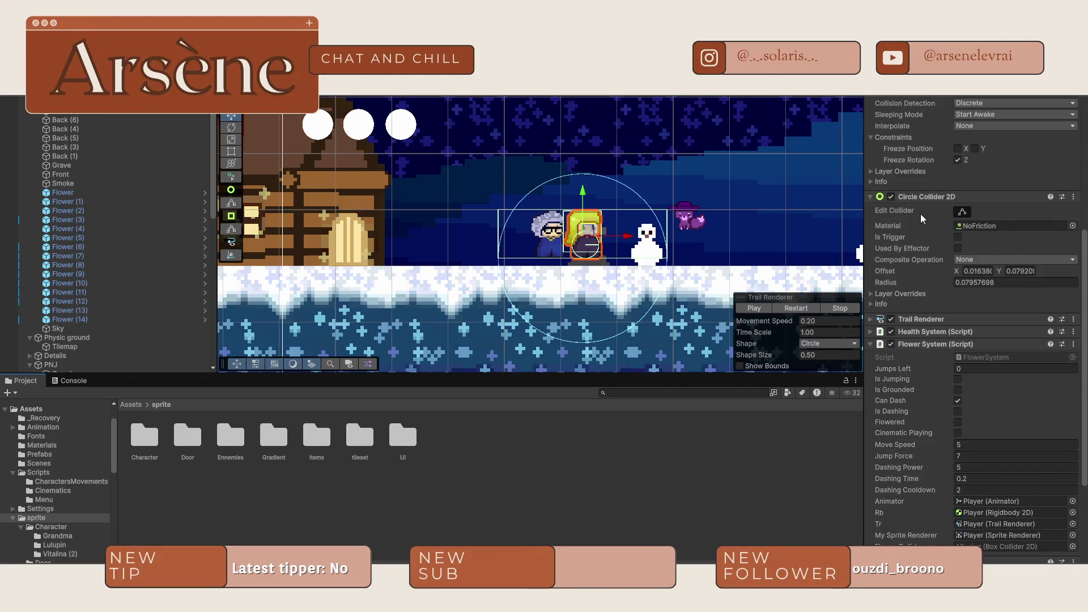
{"action": "left_click", "coordinate": [891, 197]}
{"action": "left_click", "coordinate": [890, 197]}
{"action": "scroll", "coordinate": [899, 200], "scroll_direction": "down", "scroll_amount": 5}
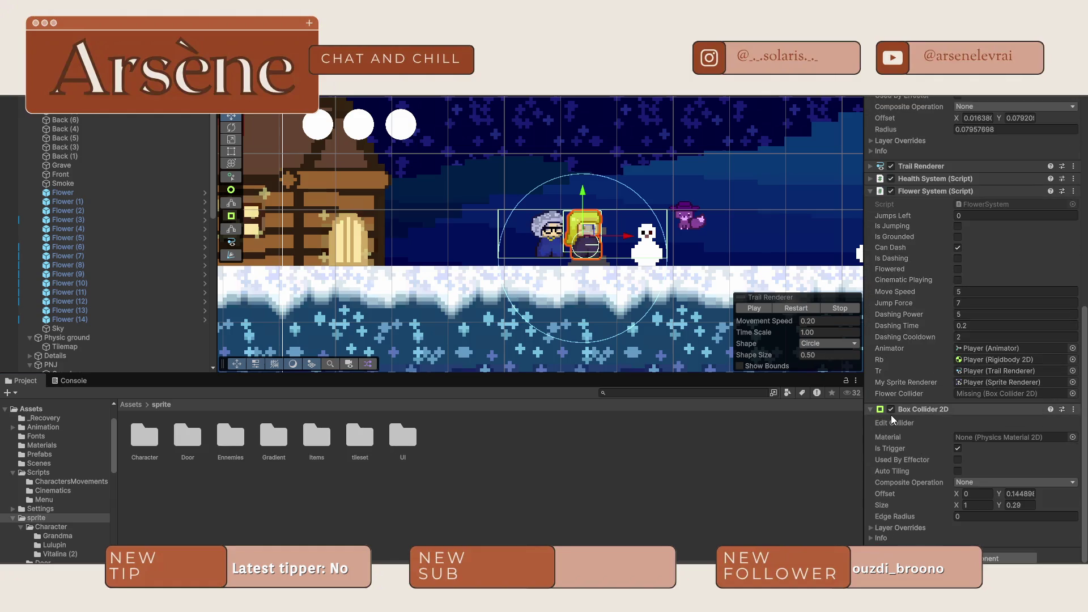
{"action": "scroll", "coordinate": [891, 415], "scroll_direction": "up", "scroll_amount": 4}
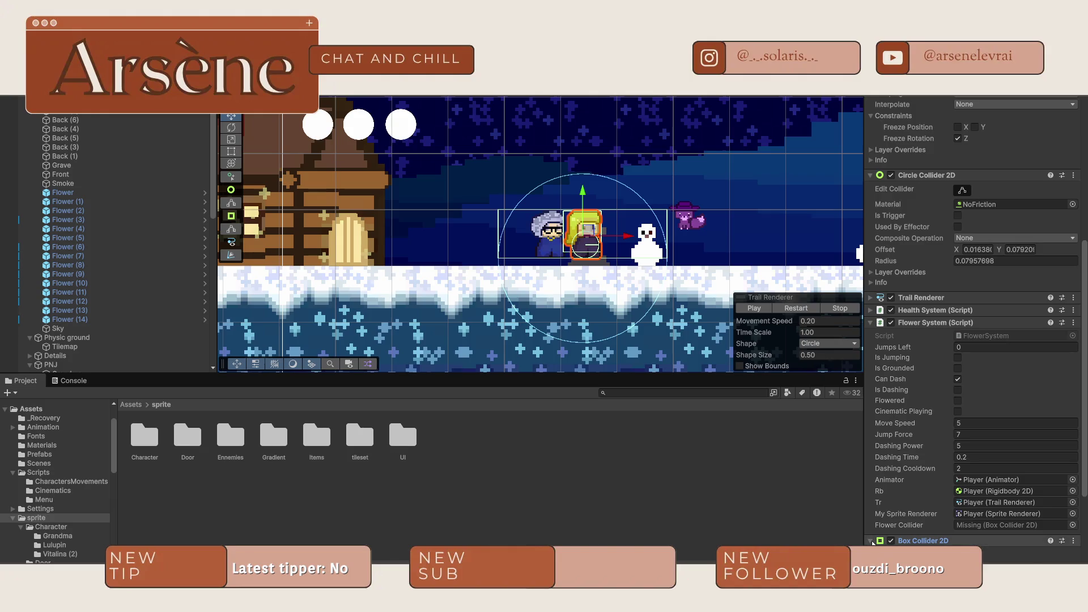
{"action": "left_click", "coordinate": [891, 541]}
{"action": "left_click", "coordinate": [891, 541]}
{"action": "left_click_drag", "start_coordinate": [923, 541], "coordinate": [992, 525]}
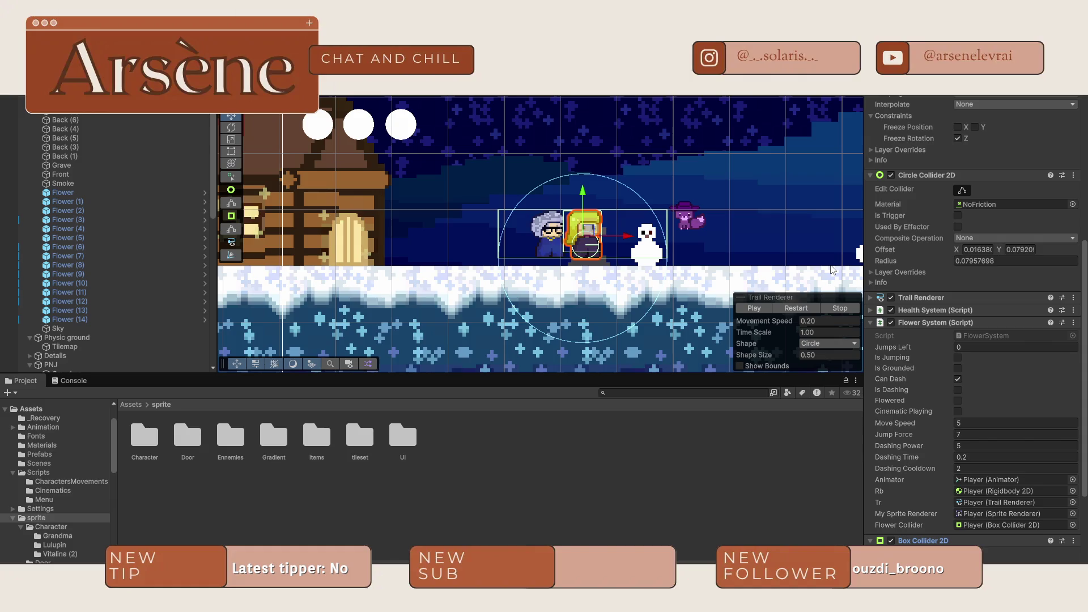
- Deselect the player and scroll around the Scene view
{"action": "scroll", "coordinate": [834, 270], "scroll_direction": "down", "scroll_amount": 5}
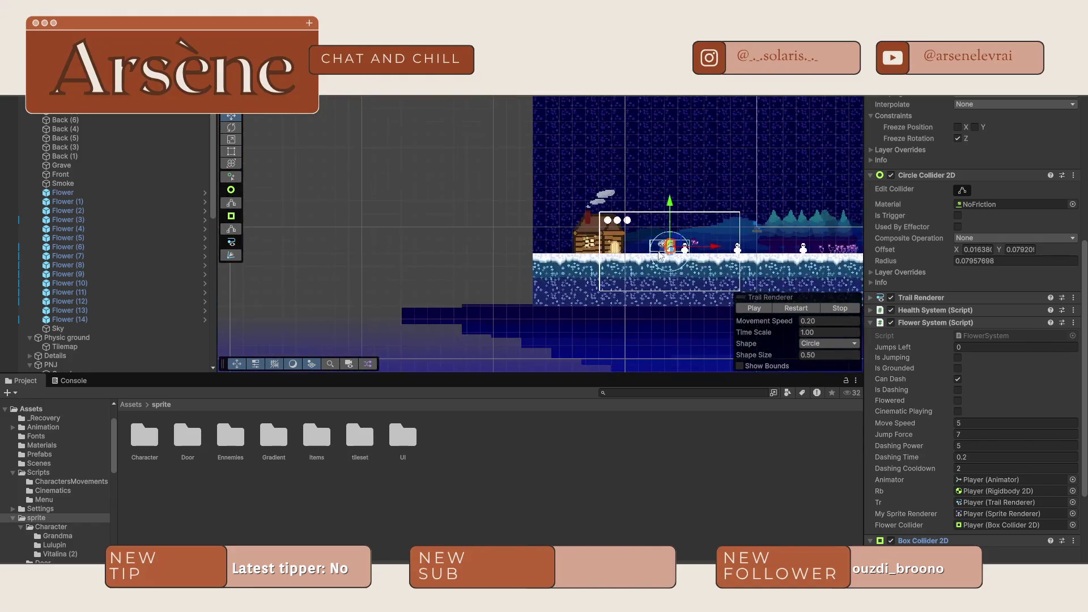
{"action": "left_click", "coordinate": [423, 177]}
{"action": "scroll", "coordinate": [710, 229], "scroll_direction": "up", "scroll_amount": 1}
{"action": "scroll", "coordinate": [710, 229], "scroll_direction": "up", "scroll_amount": 10}
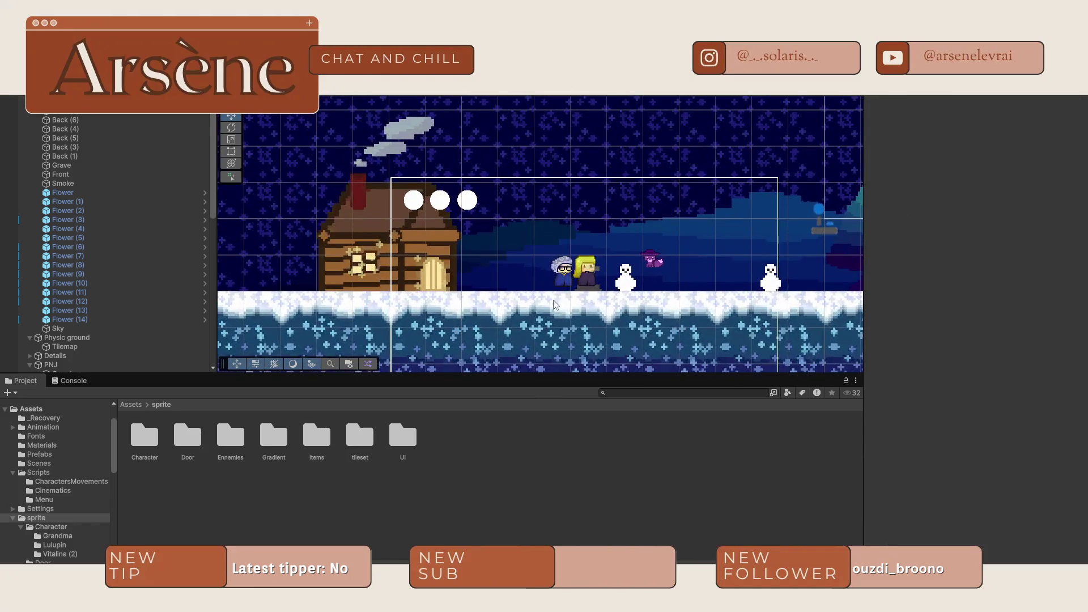
{"action": "scroll", "coordinate": [713, 220], "scroll_direction": "down", "scroll_amount": 3}
{"action": "scroll", "coordinate": [694, 258], "scroll_direction": "right", "scroll_amount": 5}
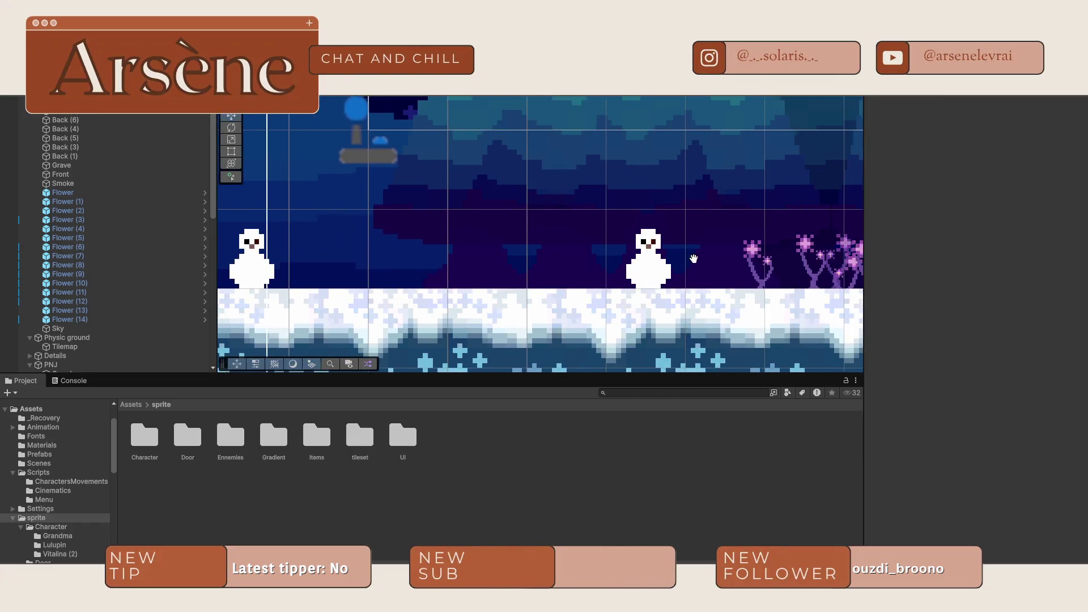
{"action": "scroll", "coordinate": [572, 242], "scroll_direction": "up", "scroll_amount": 3}
{"action": "scroll", "coordinate": [571, 243], "scroll_direction": "left", "scroll_amount": 2}
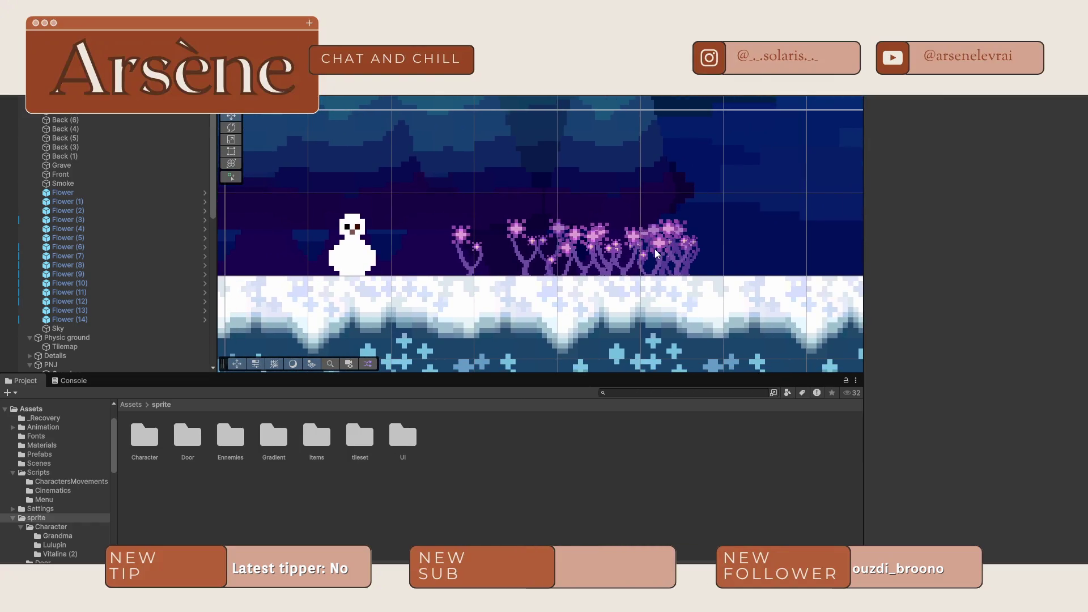
- Drag the blonde player to the right so she stands past the grave
{"action": "scroll", "coordinate": [428, 214], "scroll_direction": "left", "scroll_amount": 10}
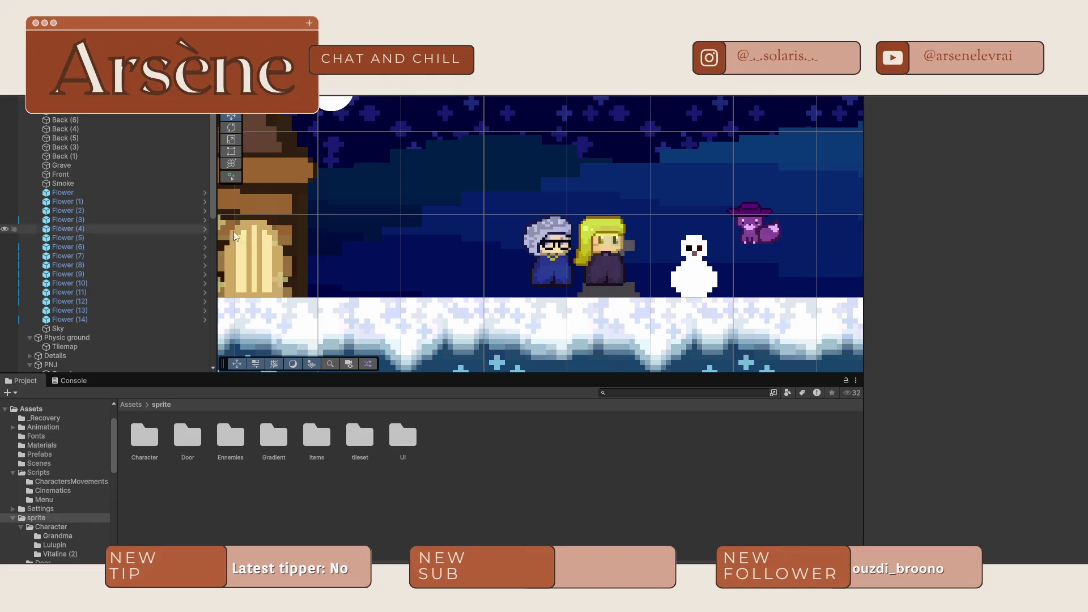
{"action": "left_click", "coordinate": [609, 258]}
{"action": "left_click", "coordinate": [611, 257]}
{"action": "left_click_drag", "start_coordinate": [638, 253], "coordinate": [726, 253]}
{"action": "left_click", "coordinate": [608, 277]}
- Inspect the grave, snowmen and Grandma up close, then select a purple flower
{"action": "scroll", "coordinate": [607, 277], "scroll_direction": "up", "scroll_amount": 5}
{"action": "scroll", "coordinate": [645, 307], "scroll_direction": "up", "scroll_amount": 2}
{"action": "mouse_move", "coordinate": [645, 307]}
{"action": "left_mouse_down"}
{"action": "mouse_move", "coordinate": [405, 163]}
{"action": "mouse_move", "coordinate": [493, 201]}
{"action": "left_mouse_up"}
{"action": "scroll", "coordinate": [406, 164], "scroll_direction": "up", "scroll_amount": 6}
{"action": "scroll", "coordinate": [529, 242], "scroll_direction": "down", "scroll_amount": 5}
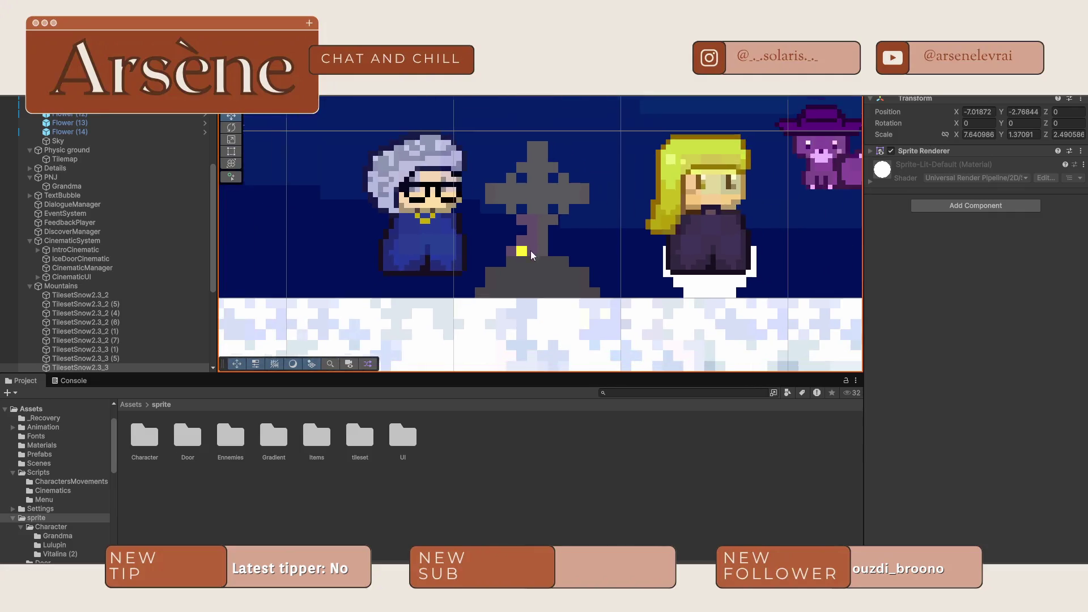
{"action": "scroll", "coordinate": [531, 251], "scroll_direction": "down", "scroll_amount": 3}
{"action": "mouse_move", "coordinate": [735, 237]}
{"action": "left_mouse_down"}
{"action": "mouse_move", "coordinate": [337, 330]}
{"action": "mouse_move", "coordinate": [512, 330]}
{"action": "left_mouse_up"}
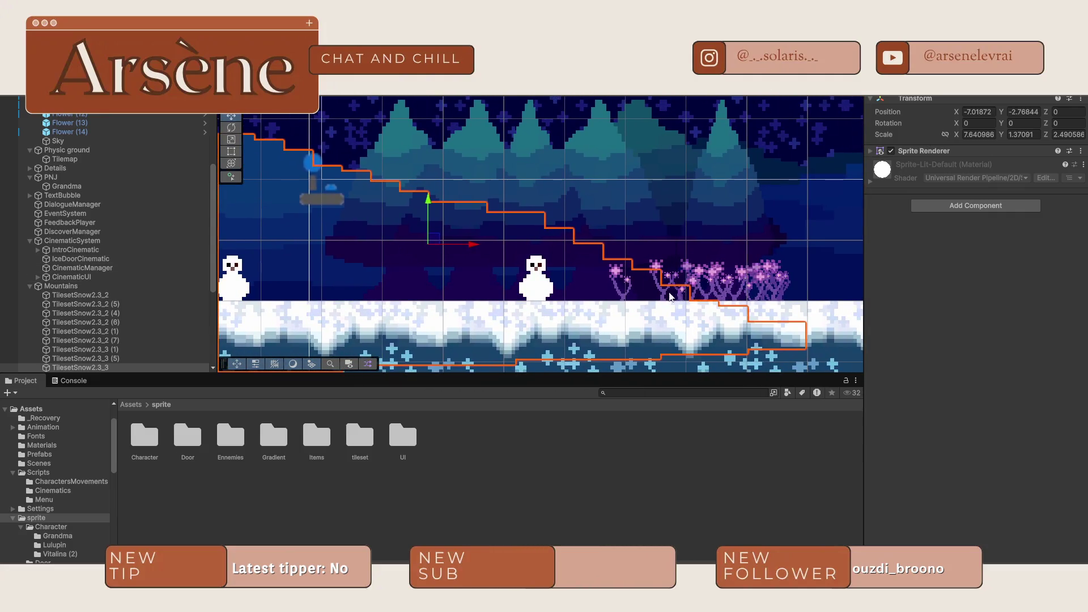
{"action": "mouse_move", "coordinate": [648, 274]}
{"action": "left_mouse_down"}
{"action": "mouse_move", "coordinate": [787, 275]}
{"action": "mouse_move", "coordinate": [380, 276]}
{"action": "left_mouse_up"}
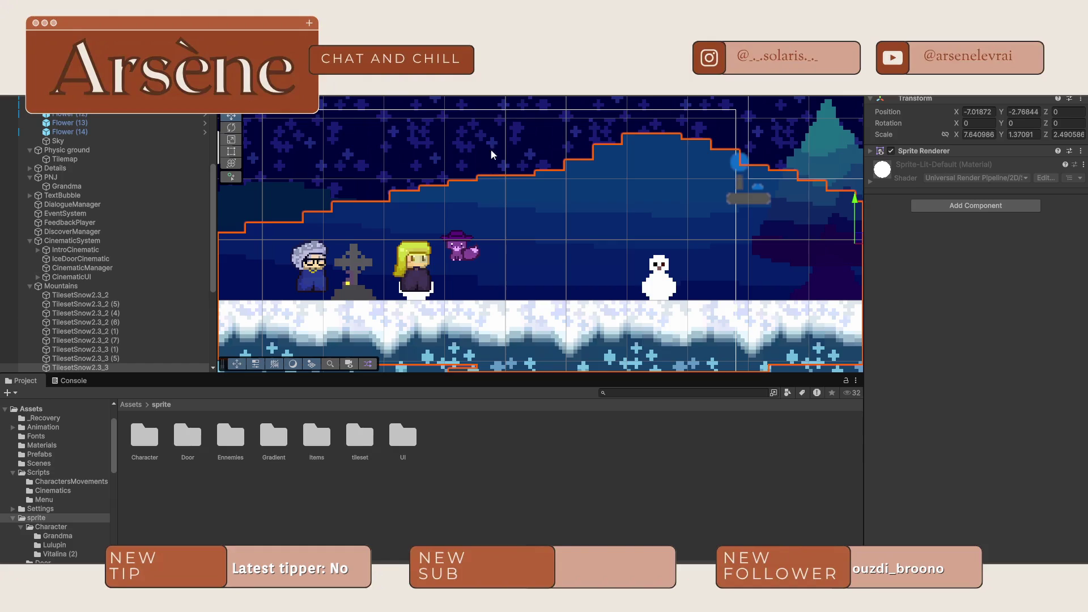
{"action": "scroll", "coordinate": [590, 221], "scroll_direction": "right", "scroll_amount": 10}
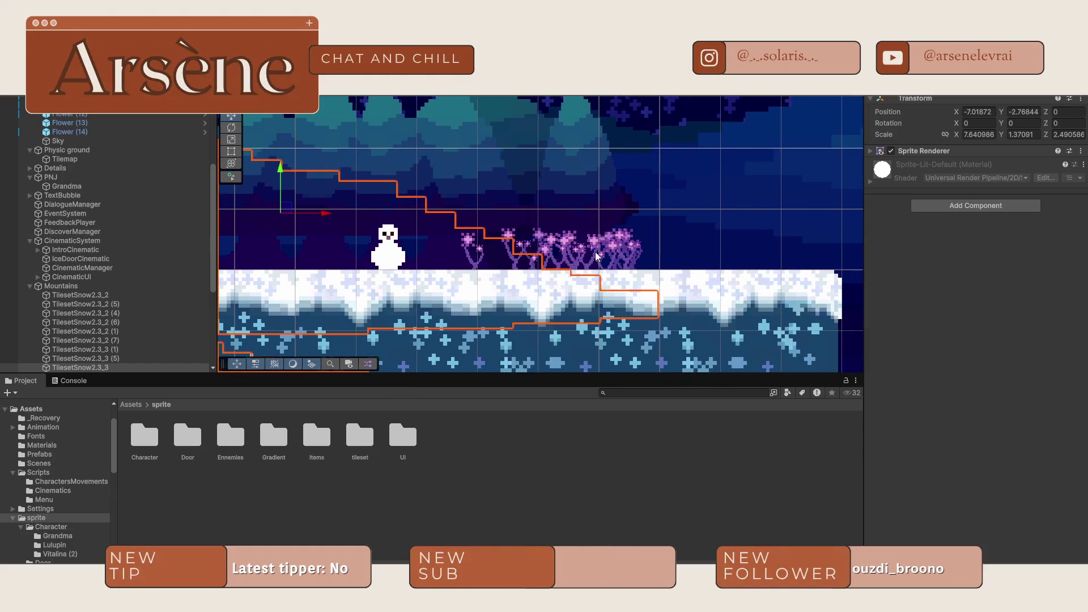
{"action": "left_click", "coordinate": [472, 246]}
{"action": "scroll", "coordinate": [448, 245], "scroll_direction": "up", "scroll_amount": 5}
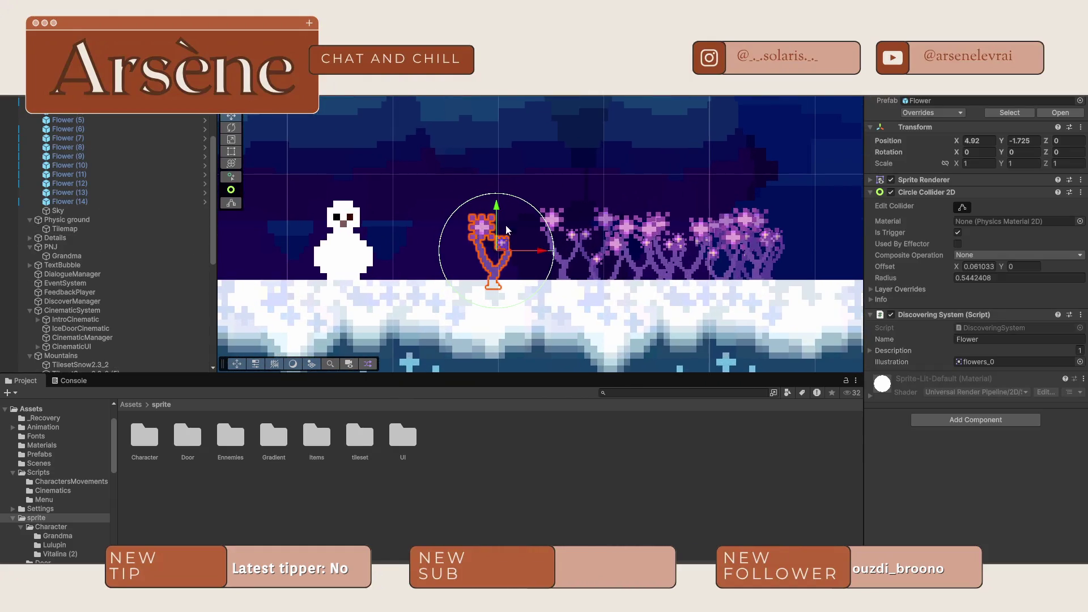
{"action": "scroll", "coordinate": [569, 206], "scroll_direction": "down", "scroll_amount": 5}
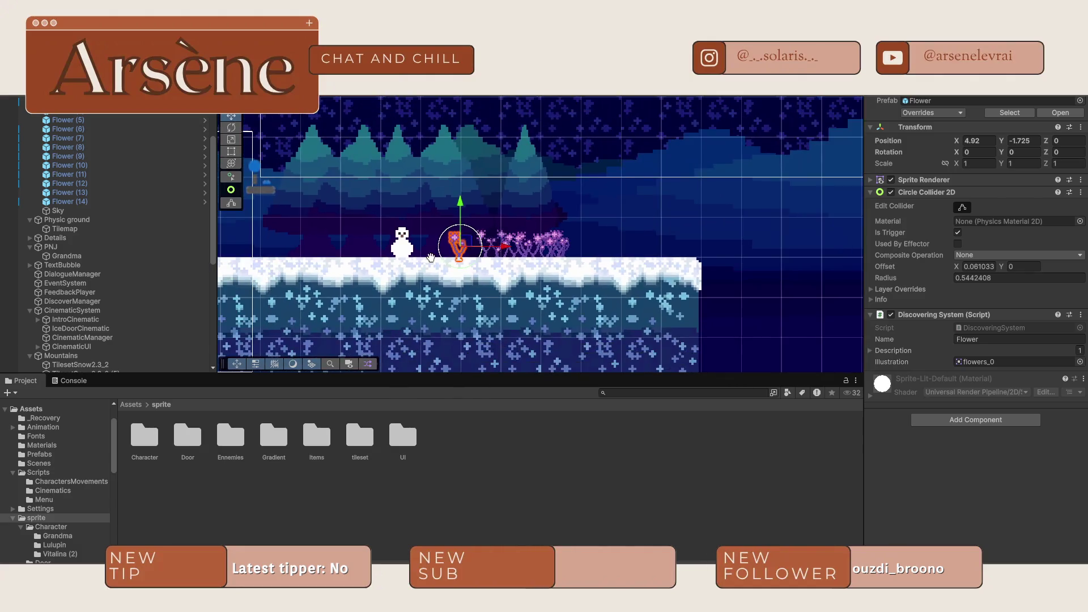
{"action": "scroll", "coordinate": [542, 212], "scroll_direction": "left", "scroll_amount": 5}
{"action": "left_click", "coordinate": [330, 232]}
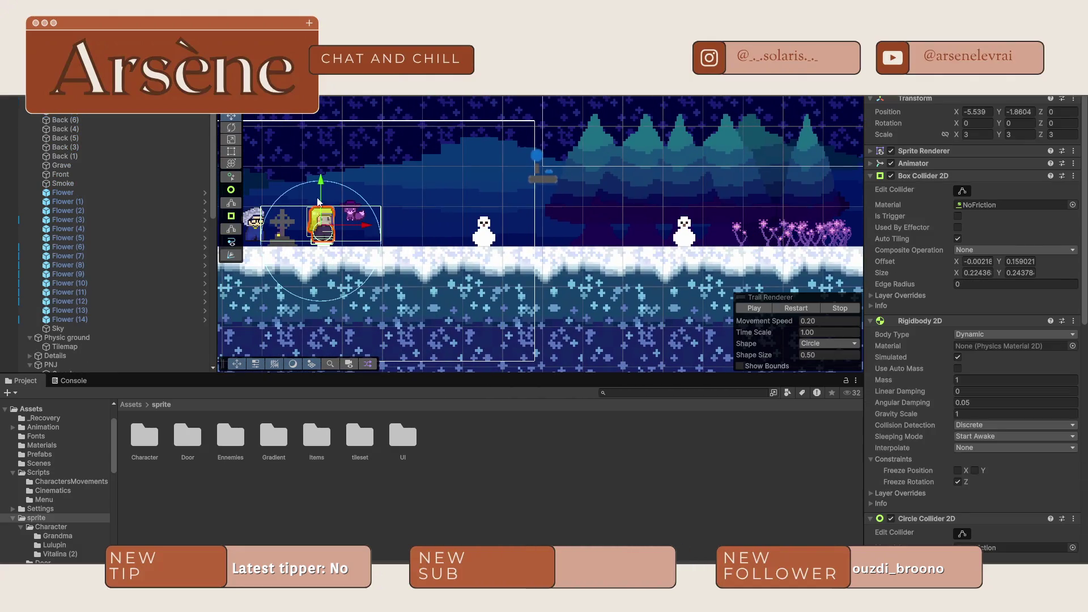
{"action": "left_click_drag", "start_coordinate": [461, 218], "coordinate": [293, 219]}
{"action": "left_click", "coordinate": [570, 233]}
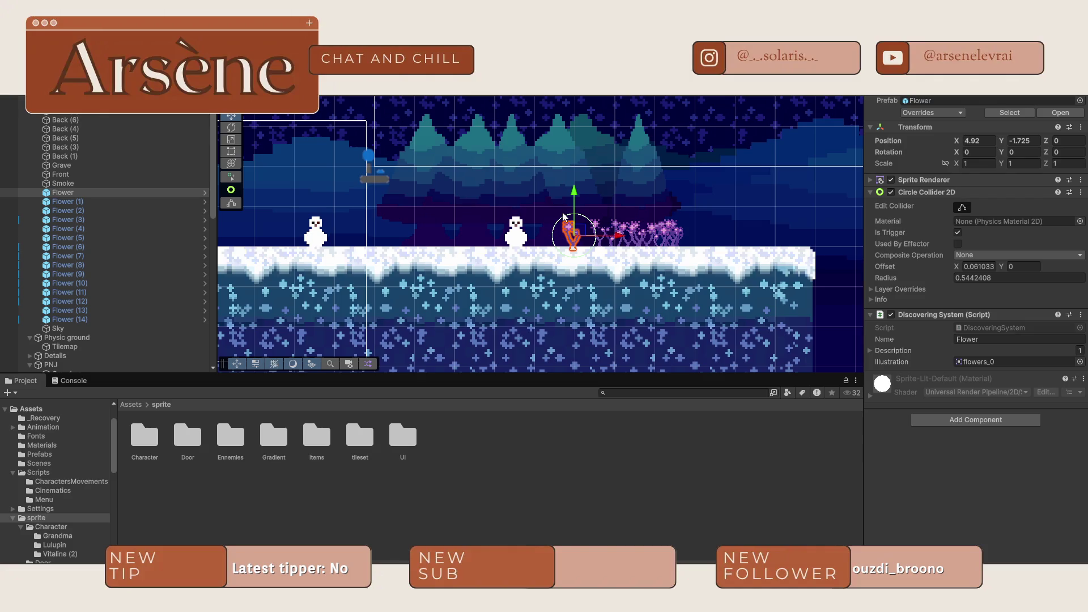
{"action": "key", "text": "ctrl+p"}
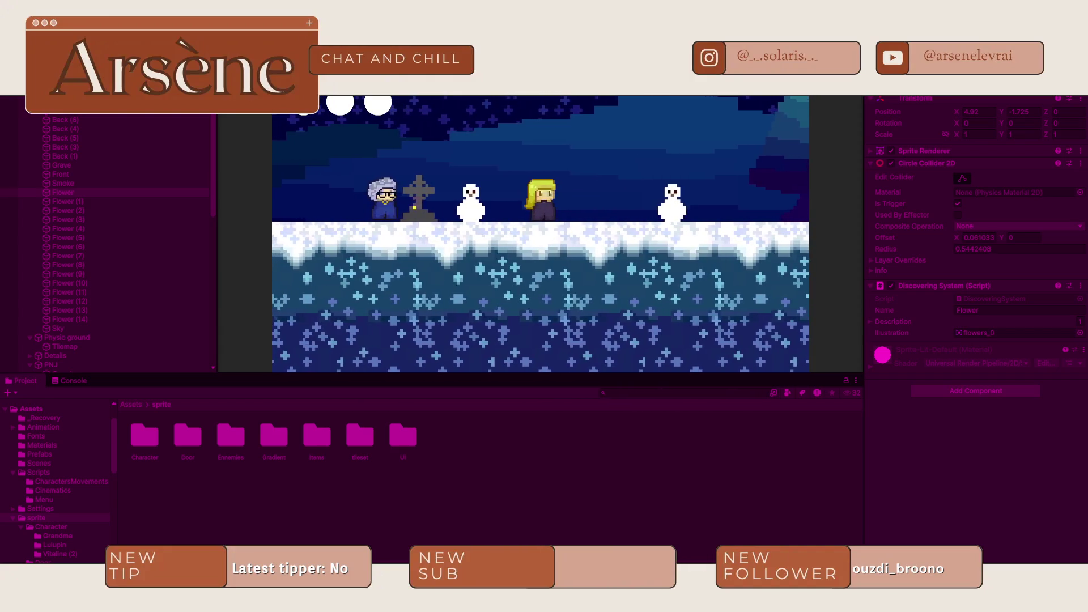
- Exit Play mode and move the small fox up and left onto the snow ledge
{"action": "key", "text": "ctrl+p"}
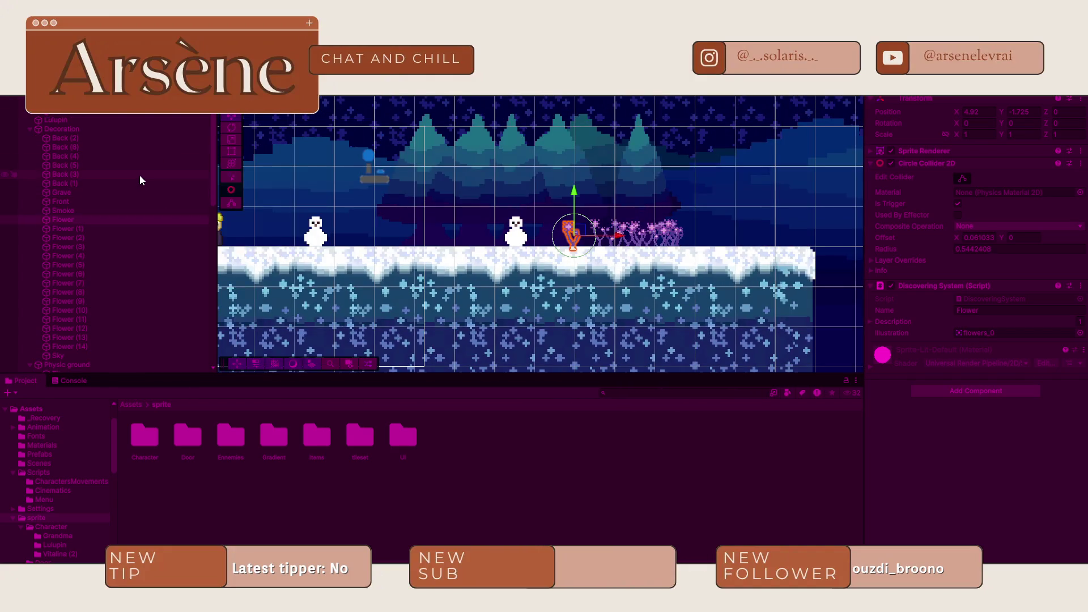
{"action": "scroll", "coordinate": [599, 221], "scroll_direction": "down", "scroll_amount": 6}
{"action": "scroll", "coordinate": [647, 262], "scroll_direction": "up", "scroll_amount": 5}
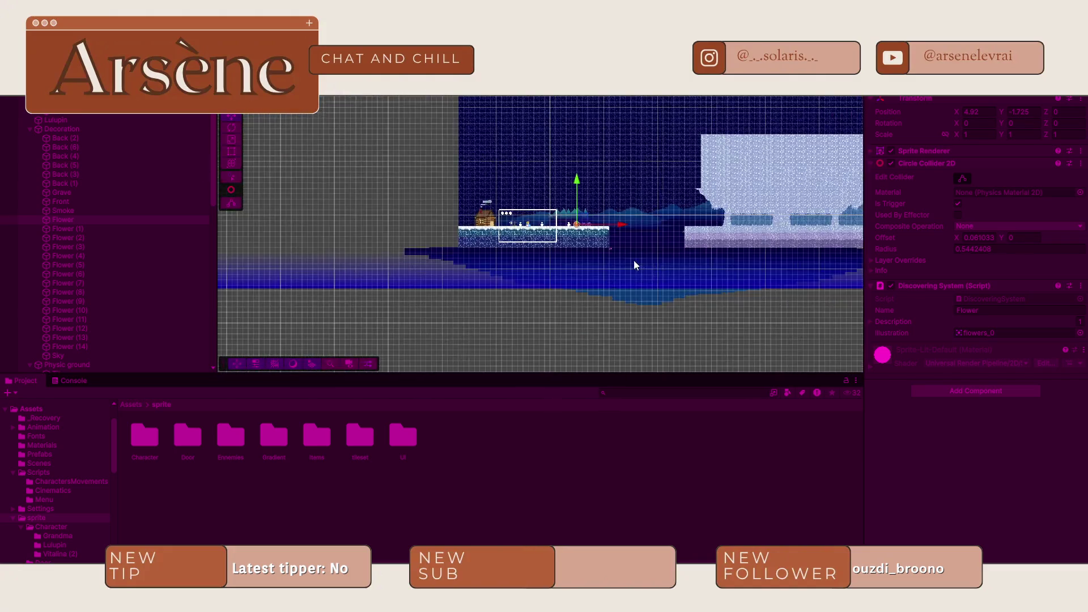
{"action": "left_click", "coordinate": [606, 241]}
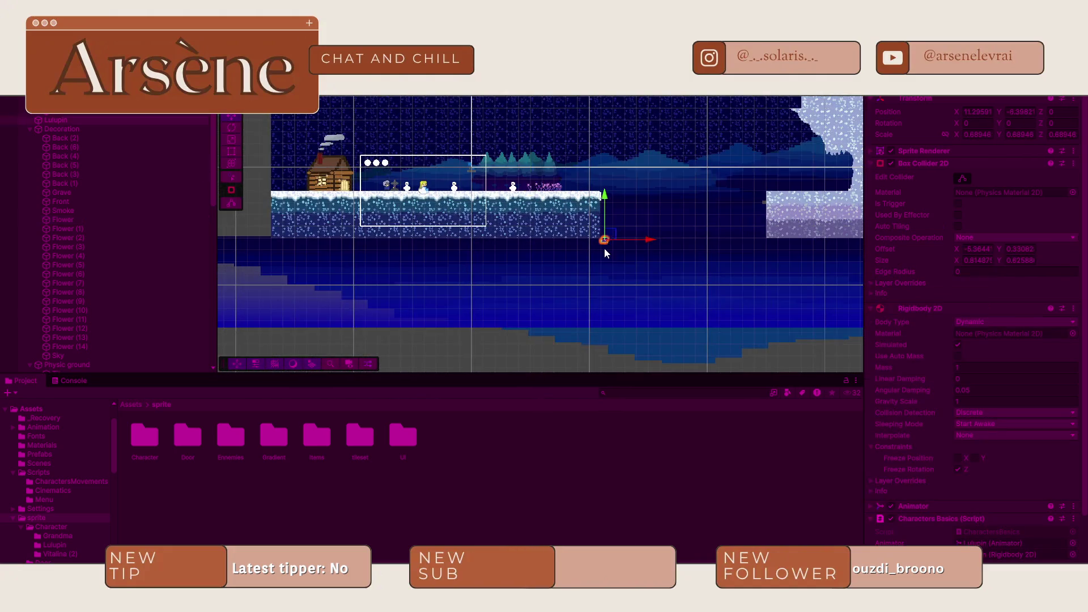
{"action": "scroll", "coordinate": [604, 247], "scroll_direction": "up", "scroll_amount": 3}
{"action": "left_click_drag", "start_coordinate": [606, 216], "coordinate": [595, 104]}
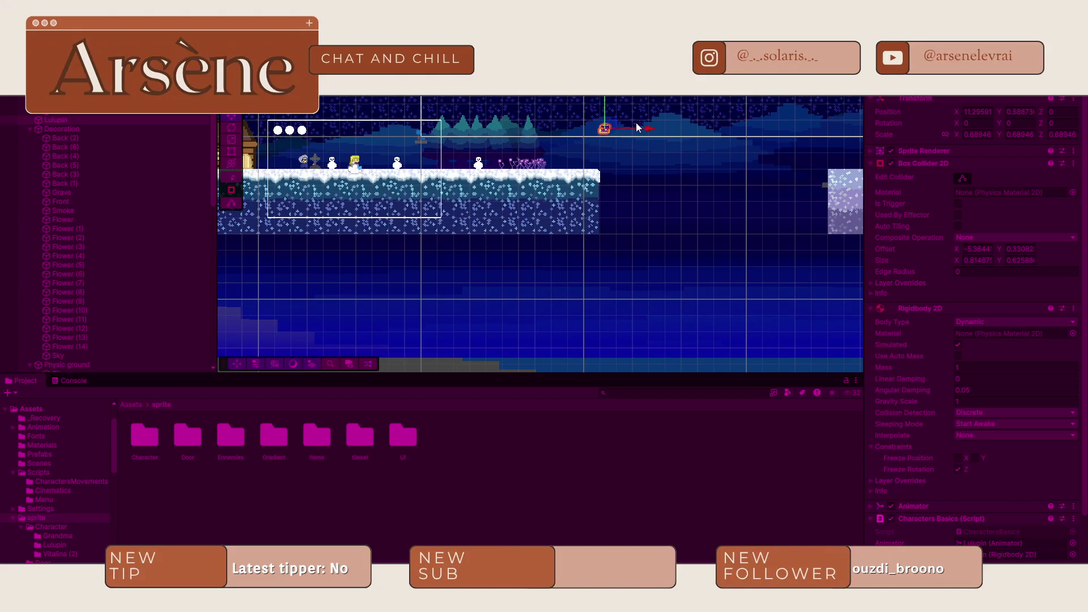
{"action": "left_click", "coordinate": [580, 132]}
{"action": "left_click", "coordinate": [607, 239]}
{"action": "left_click_drag", "start_coordinate": [622, 237], "coordinate": [580, 241]}
{"action": "mouse_move", "coordinate": [564, 234]}
{"action": "left_mouse_down"}
{"action": "mouse_move", "coordinate": [563, 117]}
{"action": "mouse_move", "coordinate": [563, 163]}
{"action": "left_mouse_up"}
{"action": "left_click", "coordinate": [563, 152]}
- Restart the play test to watch the intro cinematic
{"action": "key", "text": "ctrl+p"}
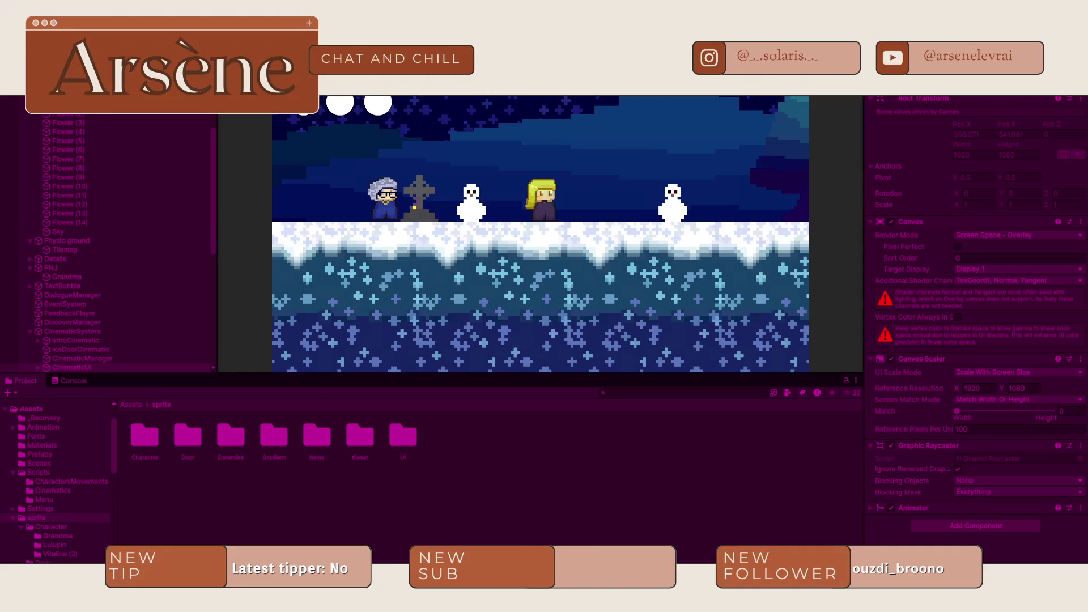
{"action": "key", "text": "ctrl+p"}
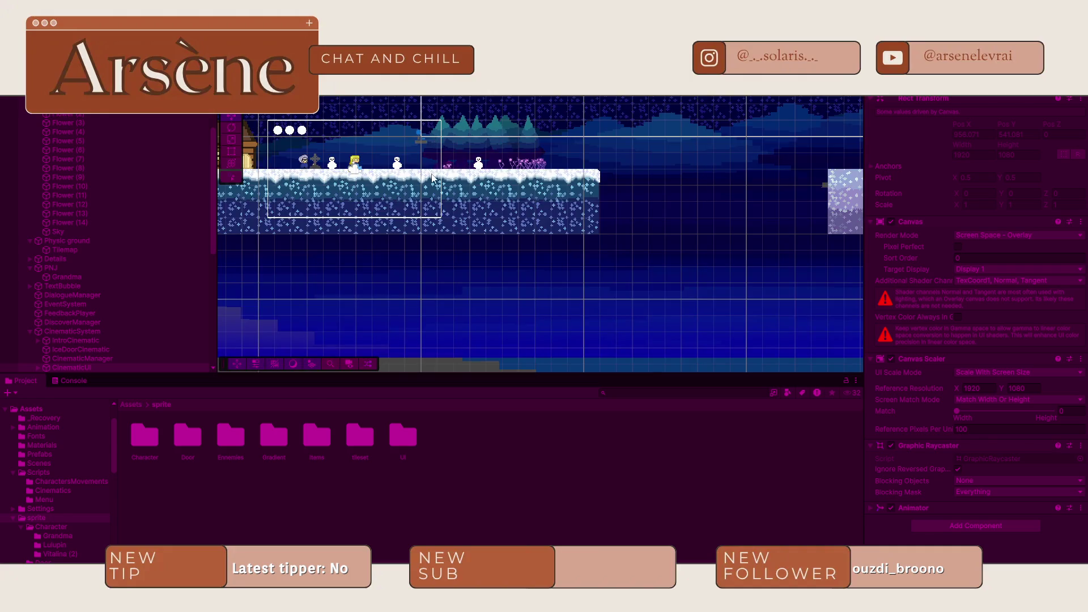
{"action": "scroll", "coordinate": [432, 177], "scroll_direction": "up", "scroll_amount": 3}
{"action": "key", "text": "ctrl+p"}
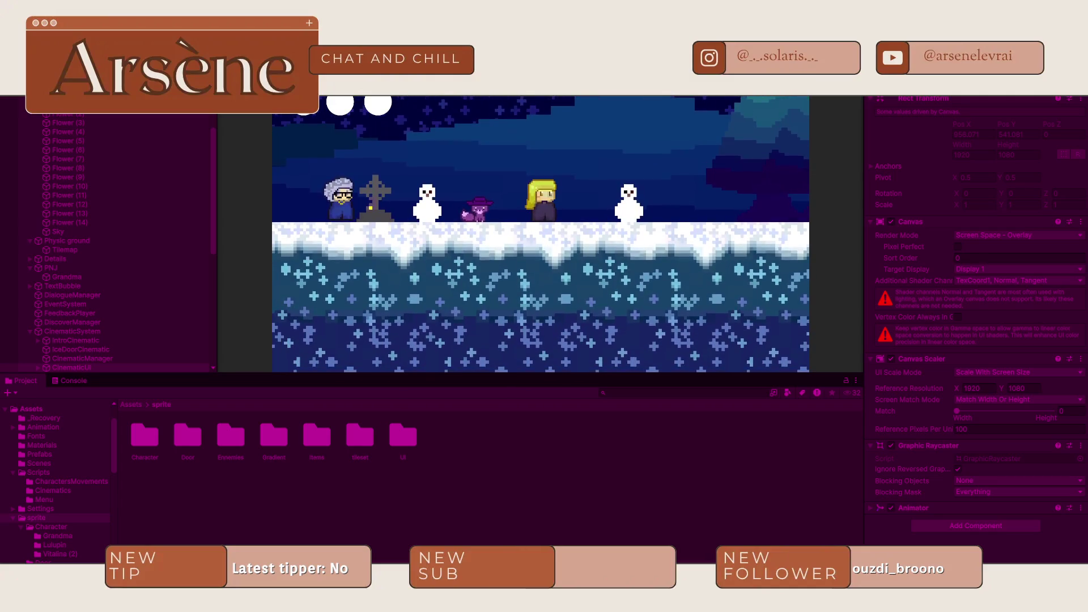
- Stop, rerun, then stop the play test again to edit the scene
{"action": "key", "text": "ctrl+p"}
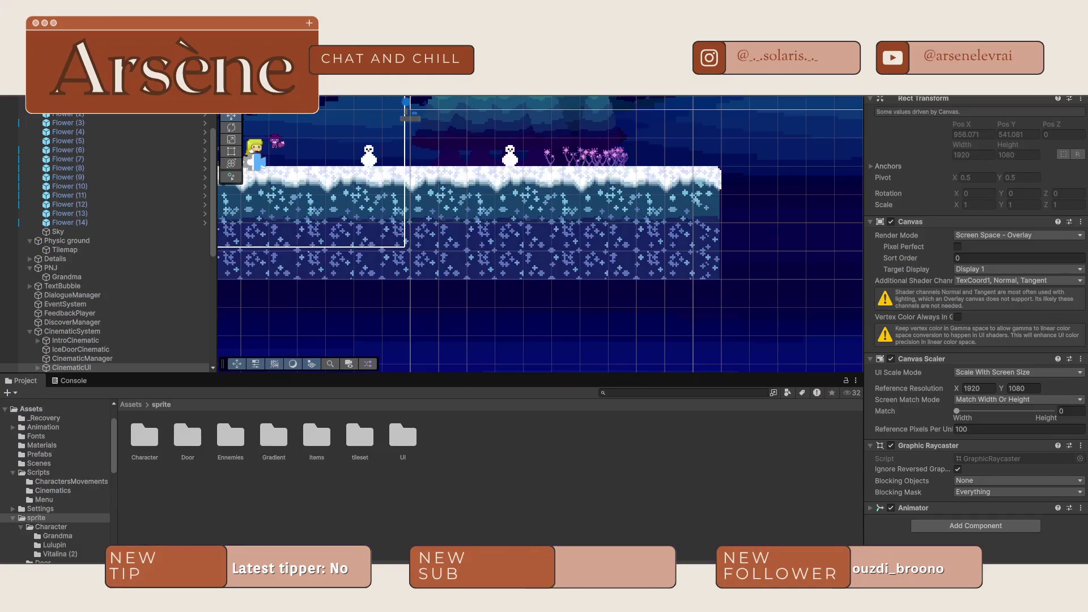
{"action": "key", "text": "ctrl+p"}
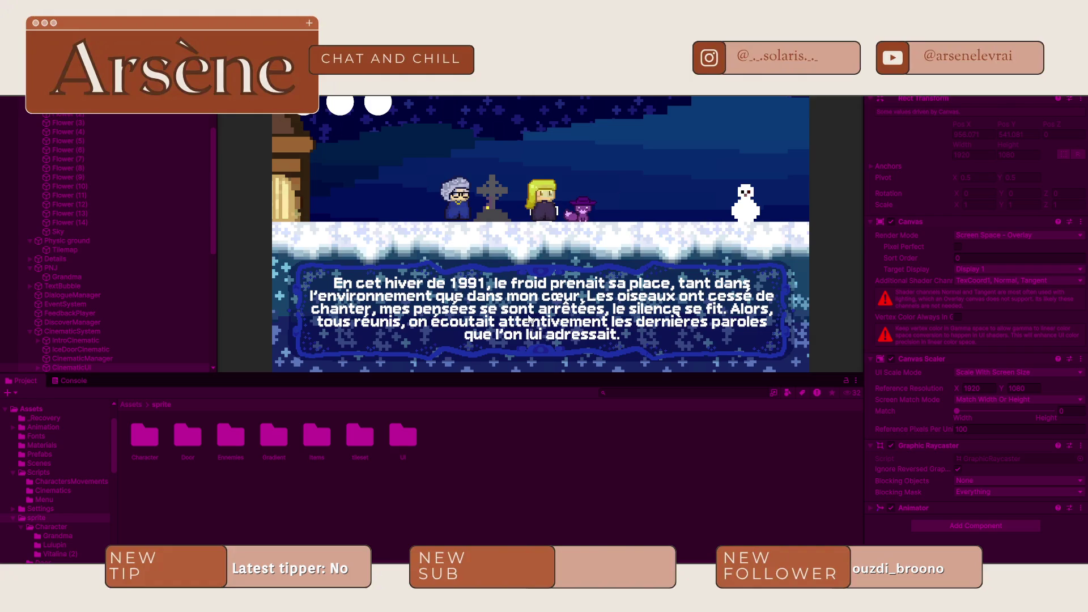
{"action": "key", "text": "ctrl+p"}
- Move the fox left beside the first snowman and replay the intro into its narration
{"action": "scroll", "coordinate": [313, 128], "scroll_direction": "up", "scroll_amount": 2}
{"action": "left_click_drag", "start_coordinate": [311, 173], "coordinate": [639, 177]}
{"action": "left_click", "coordinate": [315, 166]}
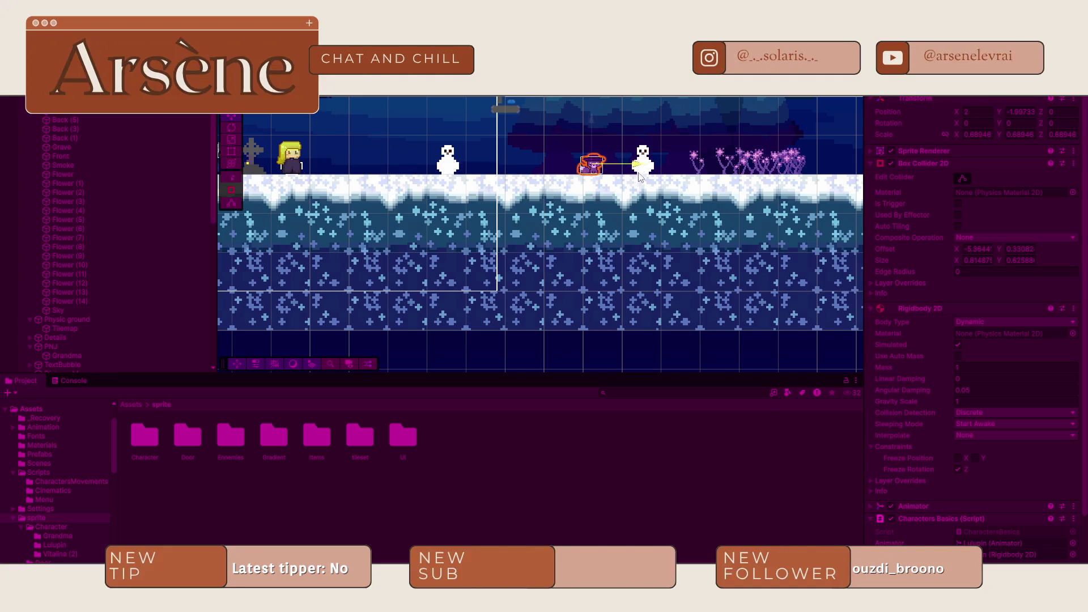
{"action": "left_click", "coordinate": [590, 210]}
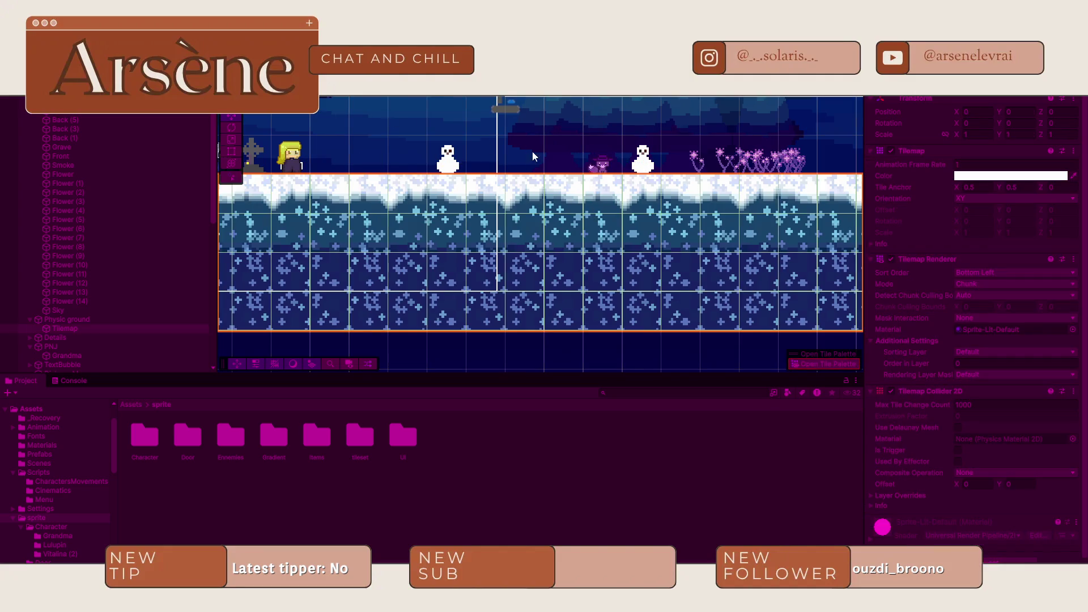
{"action": "left_click", "coordinate": [590, 169]}
{"action": "left_click_drag", "start_coordinate": [641, 165], "coordinate": [481, 168]}
{"action": "left_click", "coordinate": [513, 201]}
{"action": "key", "text": "ctrl+p"}
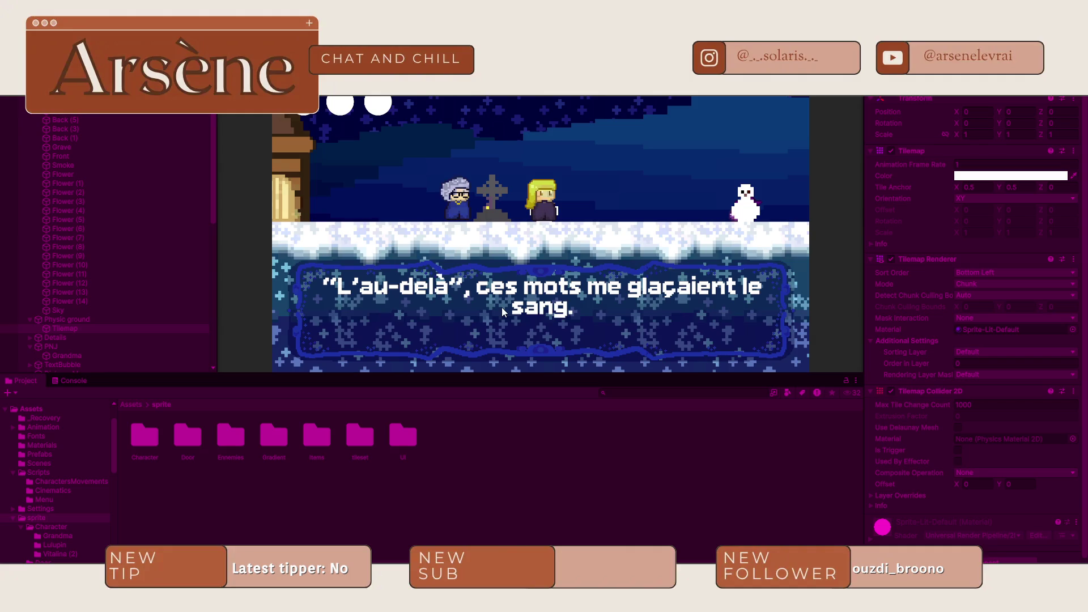
{"action": "key", "text": "space"}
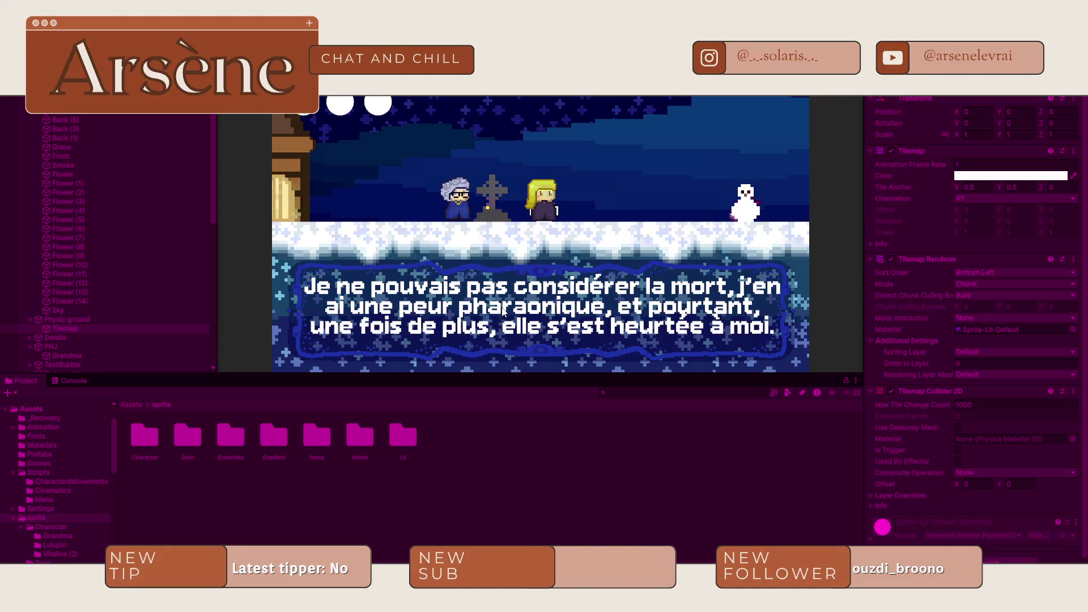
- Advance through every Mémé and Lulupin line until 'Nouvel objectif : Suivez Lulupin', then stop playing
{"action": "left_click", "coordinate": [503, 311]}
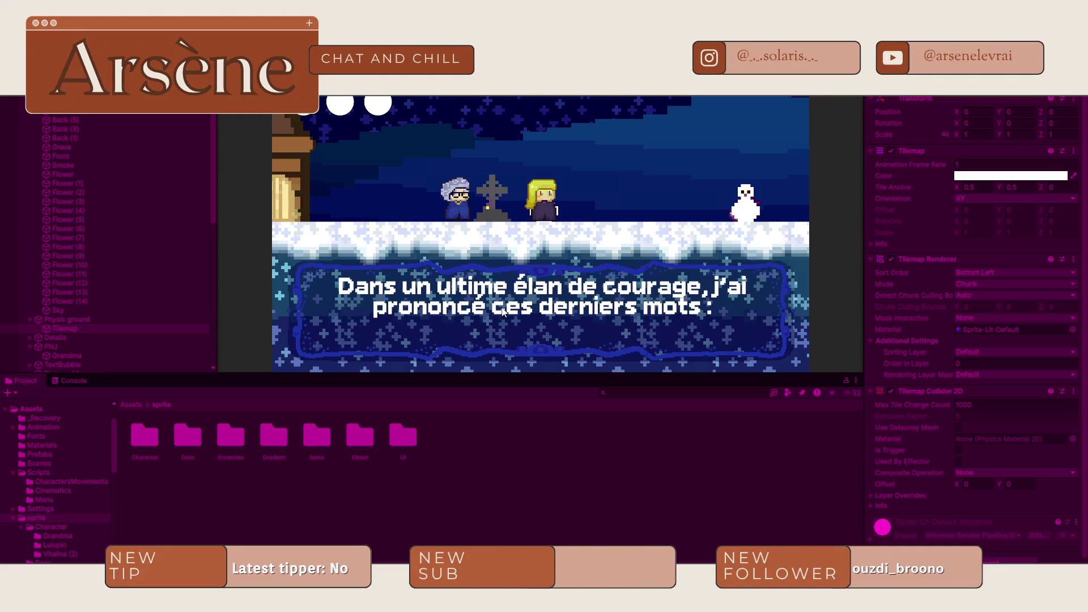
{"action": "left_click", "coordinate": [502, 310]}
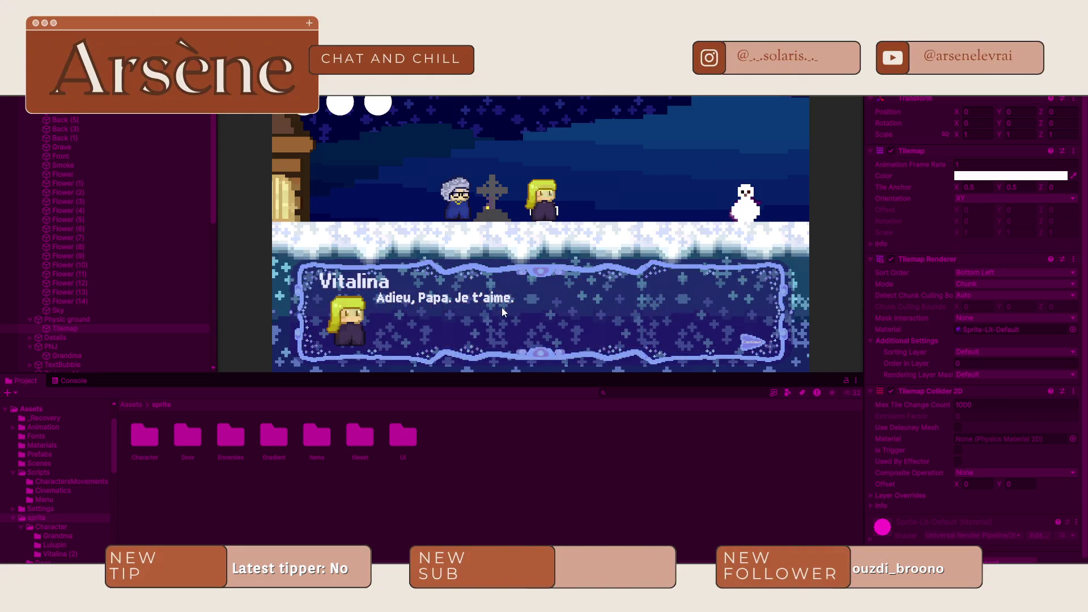
{"action": "left_click", "coordinate": [502, 310]}
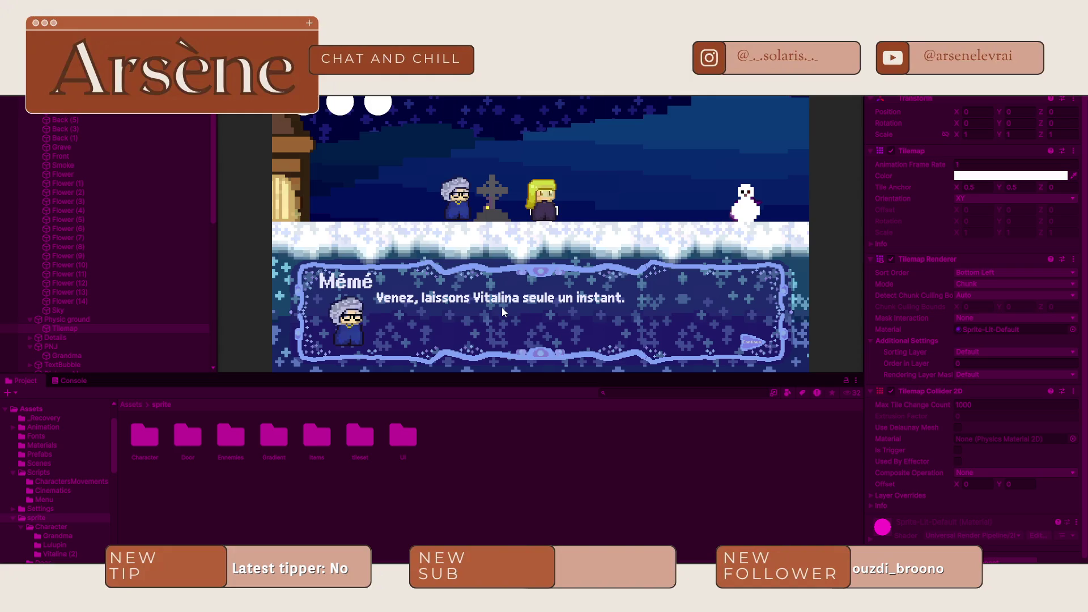
{"action": "left_click", "coordinate": [502, 309]}
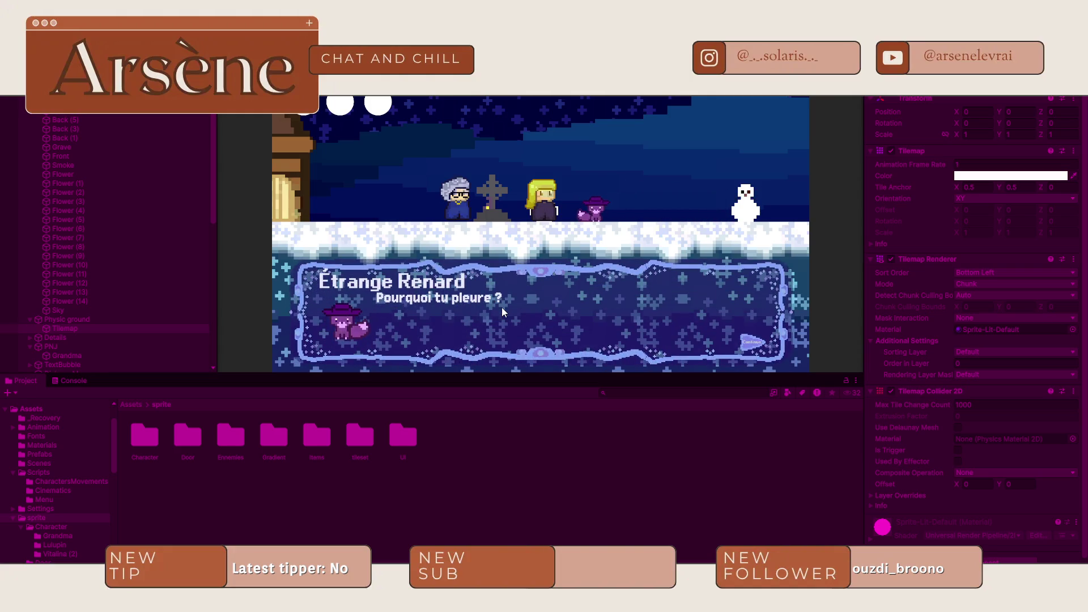
{"action": "left_click", "coordinate": [502, 307]}
{"action": "left_click", "coordinate": [502, 307]}
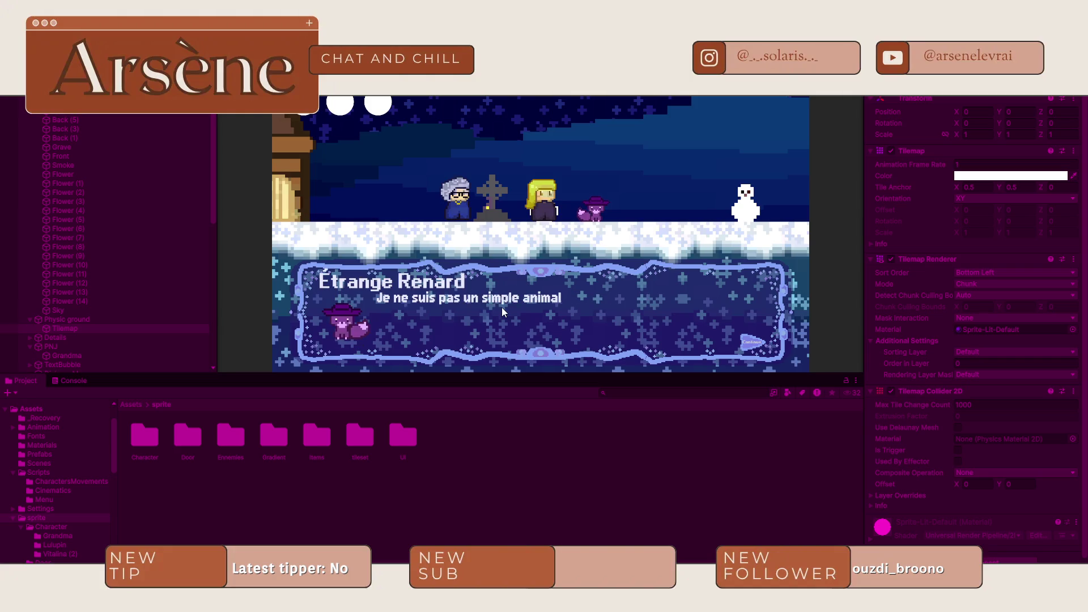
{"action": "left_click", "coordinate": [502, 308]}
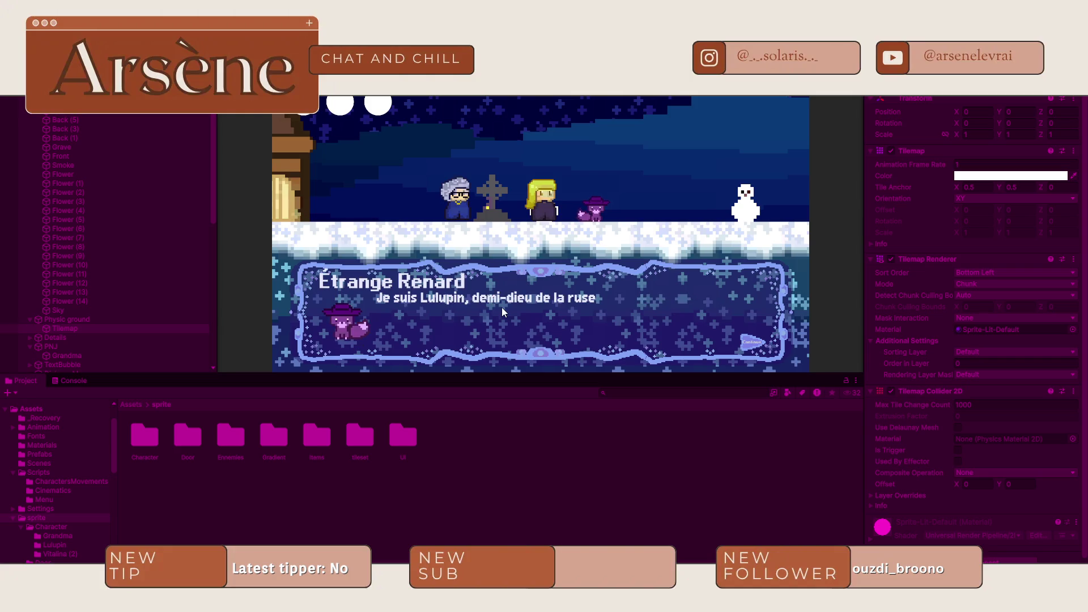
{"action": "left_click", "coordinate": [501, 307]}
{"action": "left_click", "coordinate": [501, 307]}
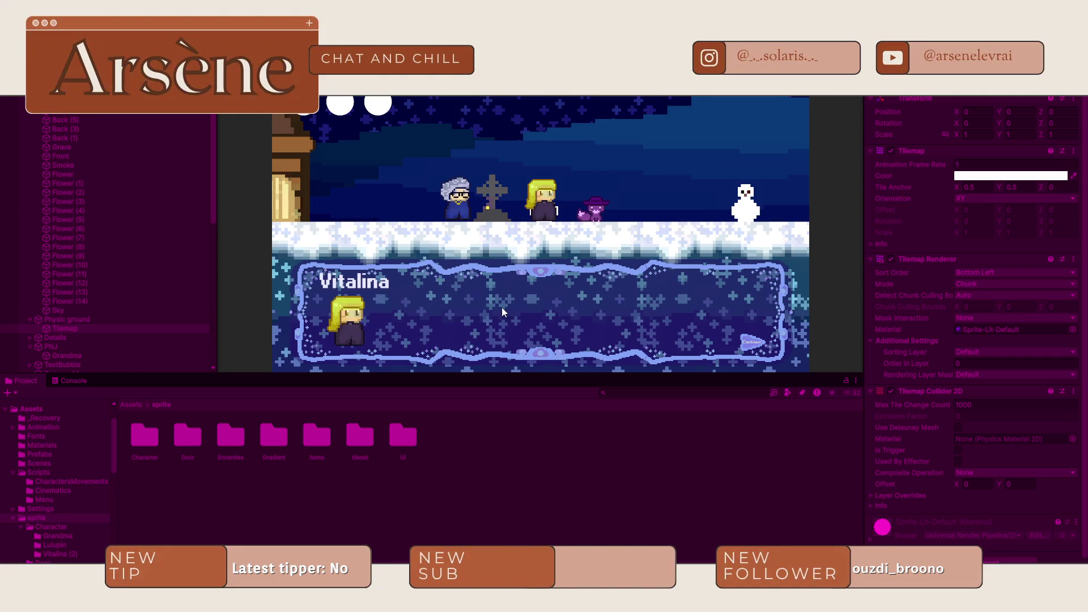
{"action": "left_click", "coordinate": [501, 307]}
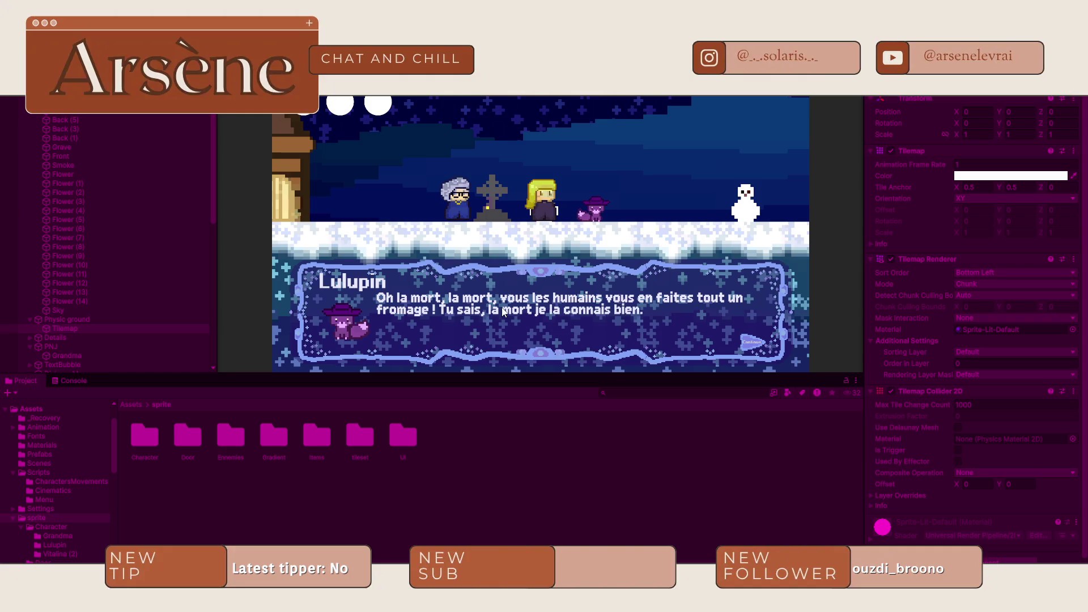
{"action": "left_click", "coordinate": [502, 311]}
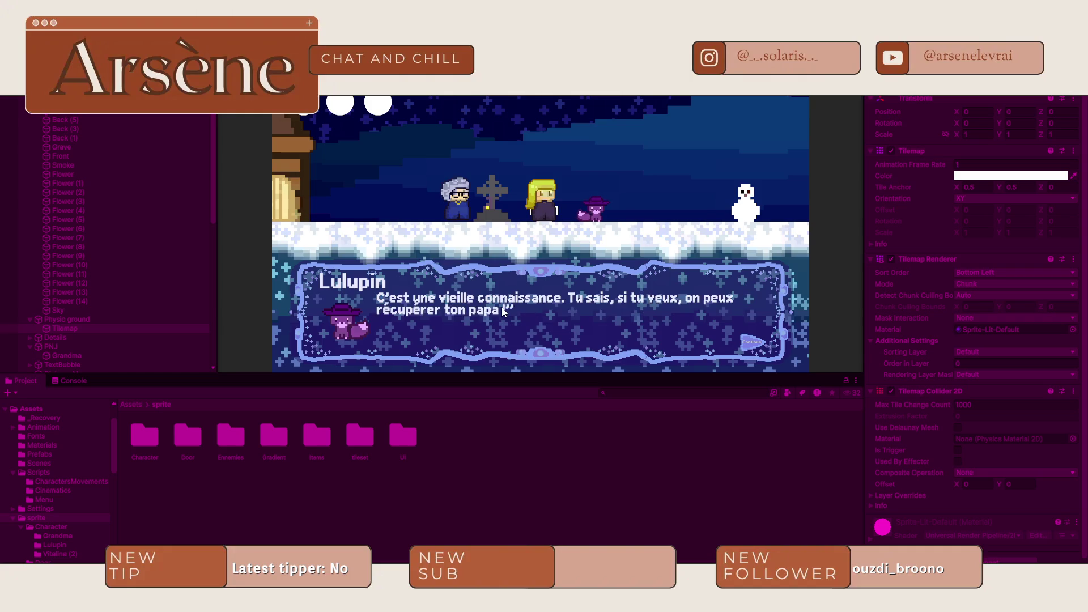
{"action": "left_click", "coordinate": [502, 309]}
{"action": "left_click", "coordinate": [502, 307]}
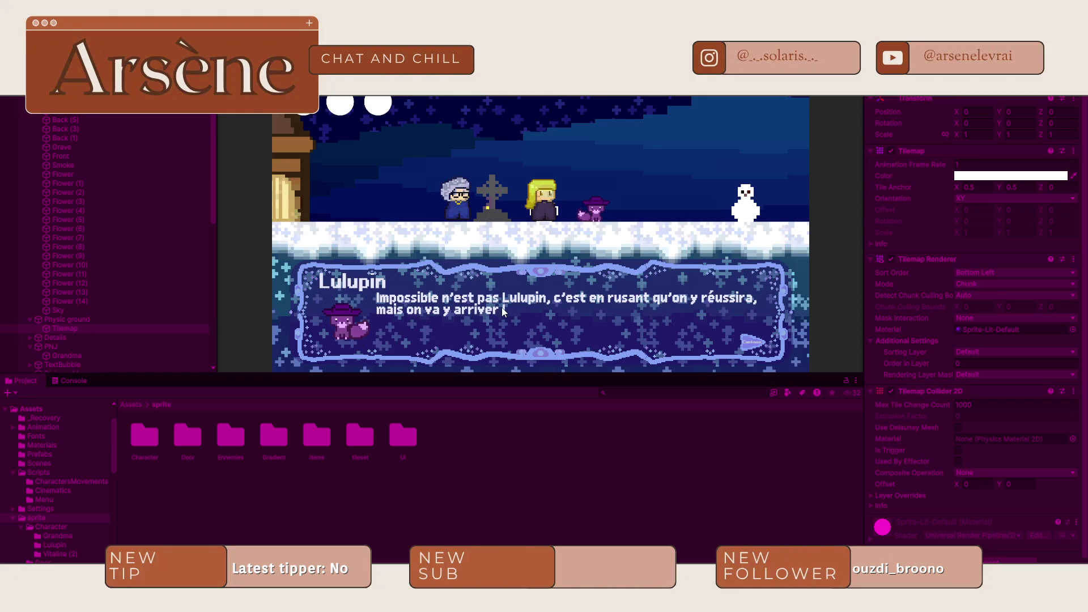
{"action": "left_click", "coordinate": [502, 307]}
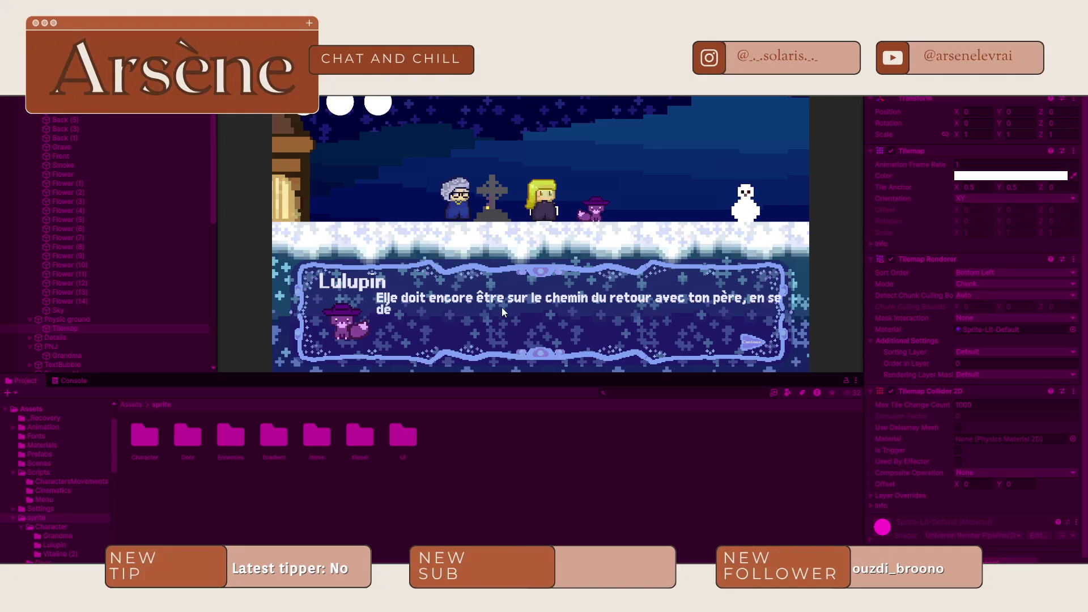
{"action": "left_click", "coordinate": [502, 307]}
{"action": "left_click", "coordinate": [502, 307]}
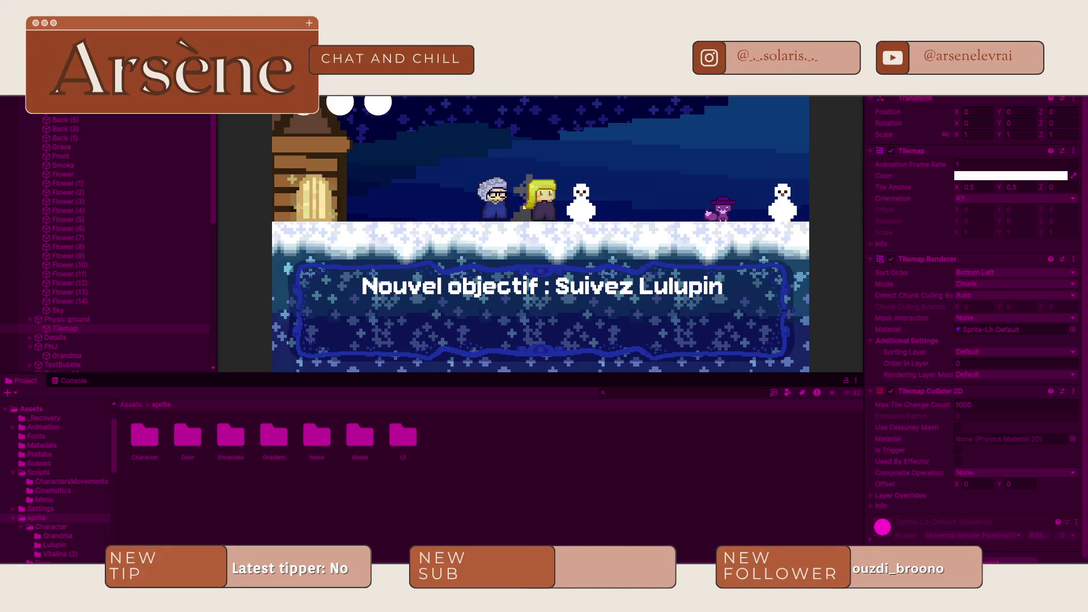
{"action": "key", "text": "ctrl+p"}
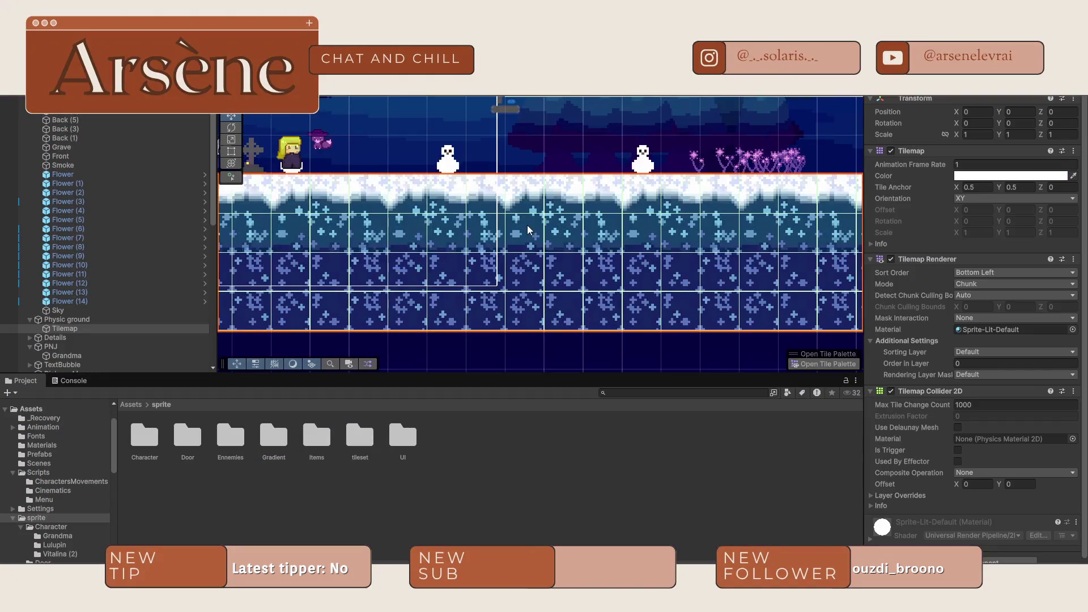
- Expand IntroCinematic in the Hierarchy and select Step (17) to inspect its CE_Text sentence
{"action": "scroll", "coordinate": [137, 306], "scroll_direction": "down", "scroll_amount": 15}
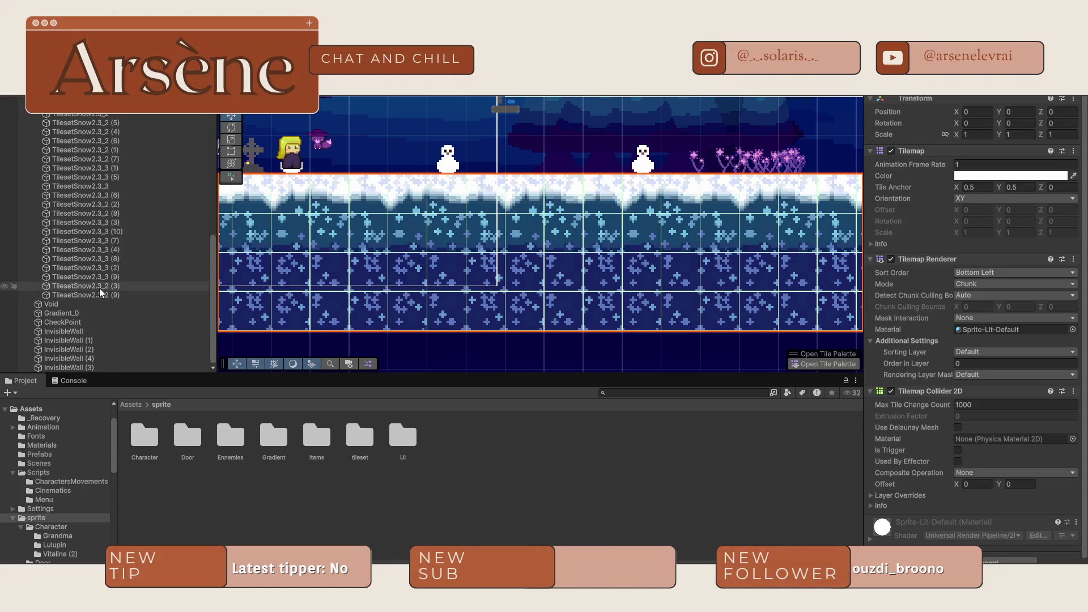
{"action": "left_click", "coordinate": [91, 295]}
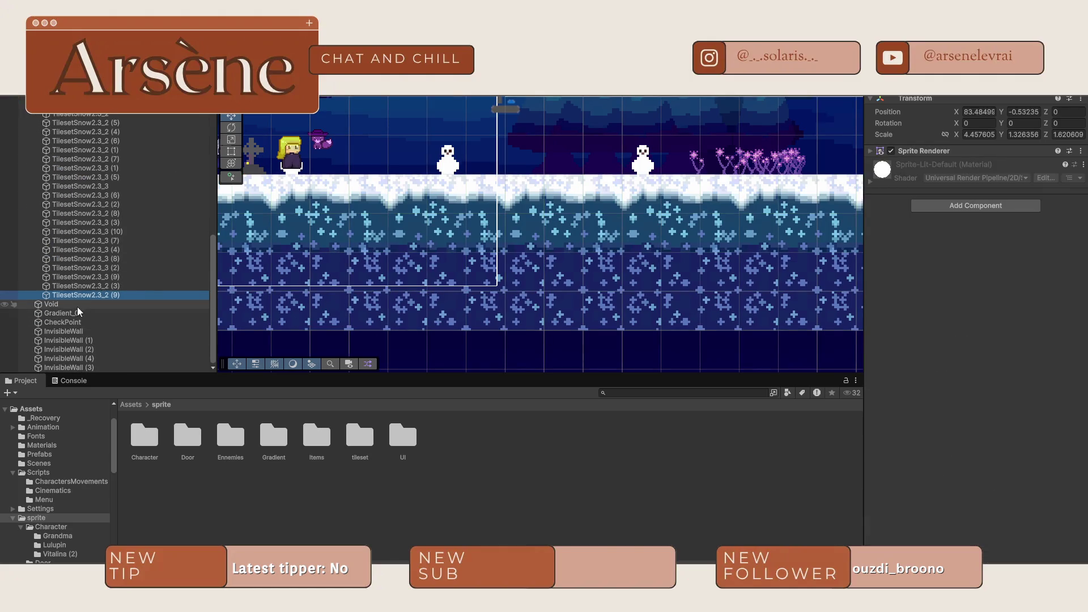
{"action": "scroll", "coordinate": [57, 284], "scroll_direction": "up", "scroll_amount": 3}
{"action": "left_click", "coordinate": [32, 173]}
{"action": "left_click", "coordinate": [29, 173]}
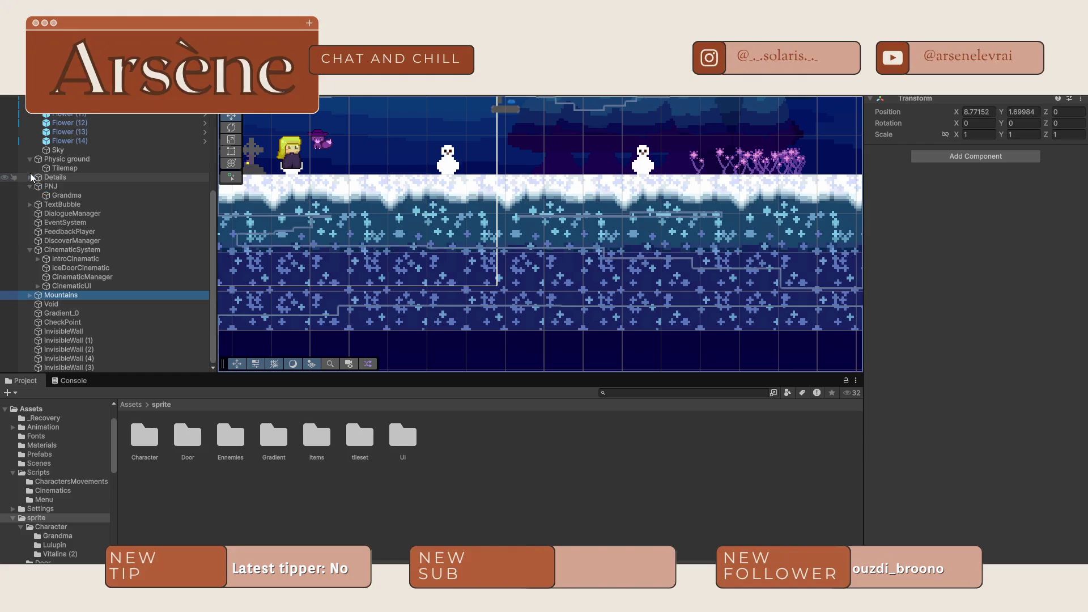
{"action": "left_click", "coordinate": [36, 259]}
{"action": "scroll", "coordinate": [57, 257], "scroll_direction": "down", "scroll_amount": 7}
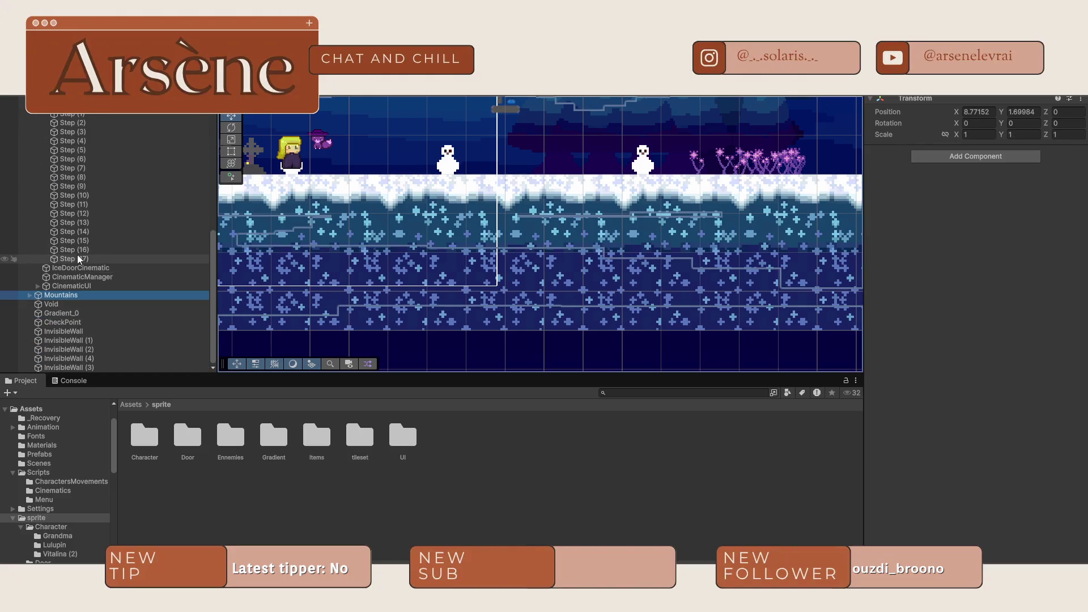
{"action": "left_click", "coordinate": [77, 259]}
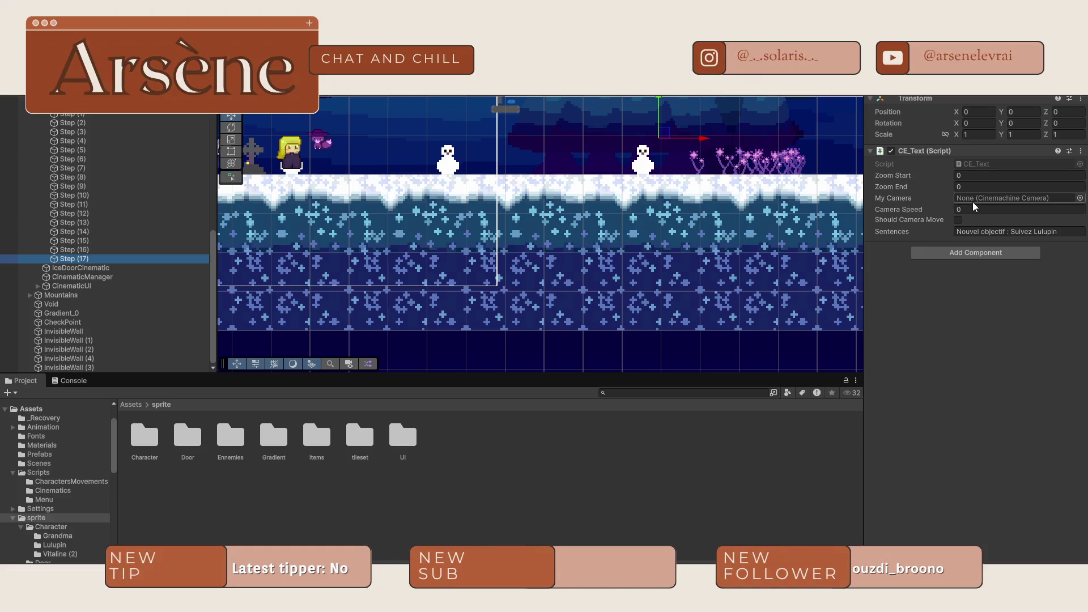
{"action": "mouse_move", "coordinate": [379, 153]}
{"action": "left_mouse_down"}
{"action": "mouse_move", "coordinate": [596, 201]}
{"action": "mouse_move", "coordinate": [610, 193]}
{"action": "left_mouse_up"}
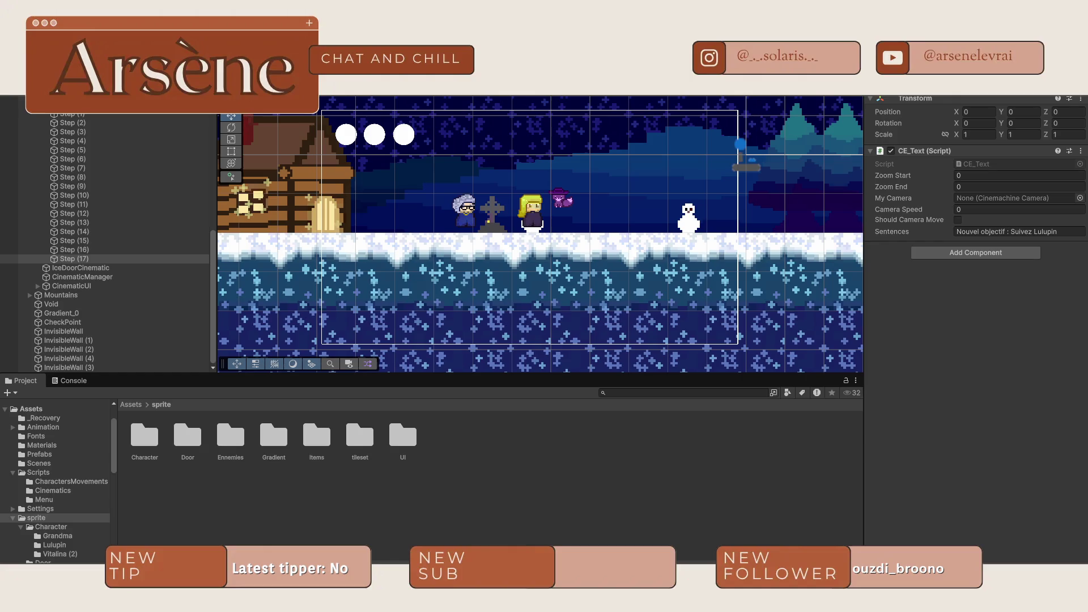
- Enter Play mode and run the intro cinematic up to 'Nouvel objectif : Suivez Lulupin'
{"action": "key", "text": "ctrl+p"}
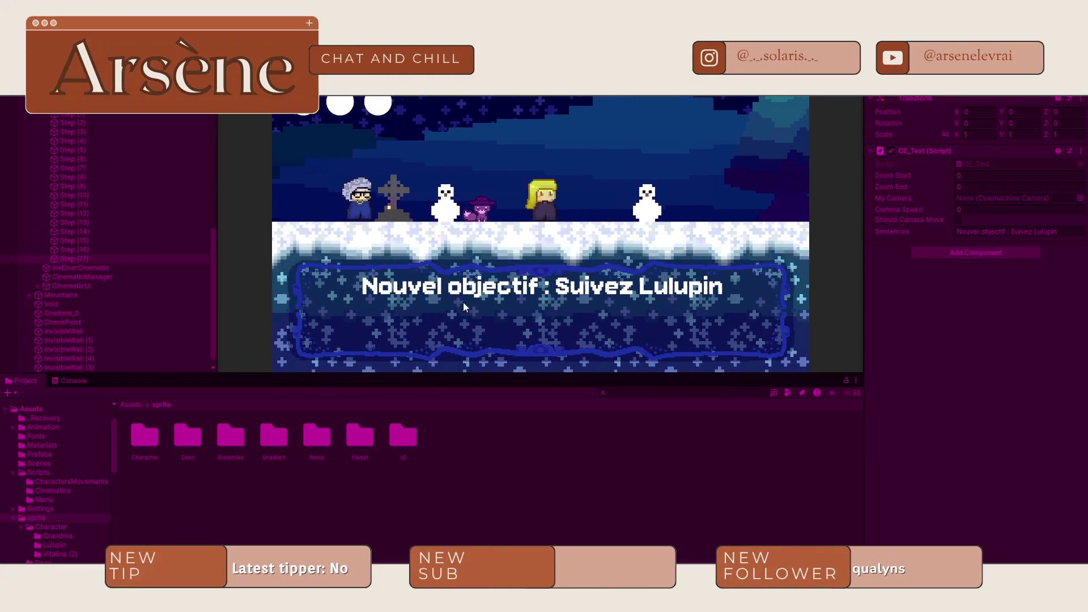
- Select CinematicUI in the Hierarchy to inspect its Canvas during play, then stop the game
{"action": "scroll", "coordinate": [99, 288], "scroll_direction": "down", "scroll_amount": 1}
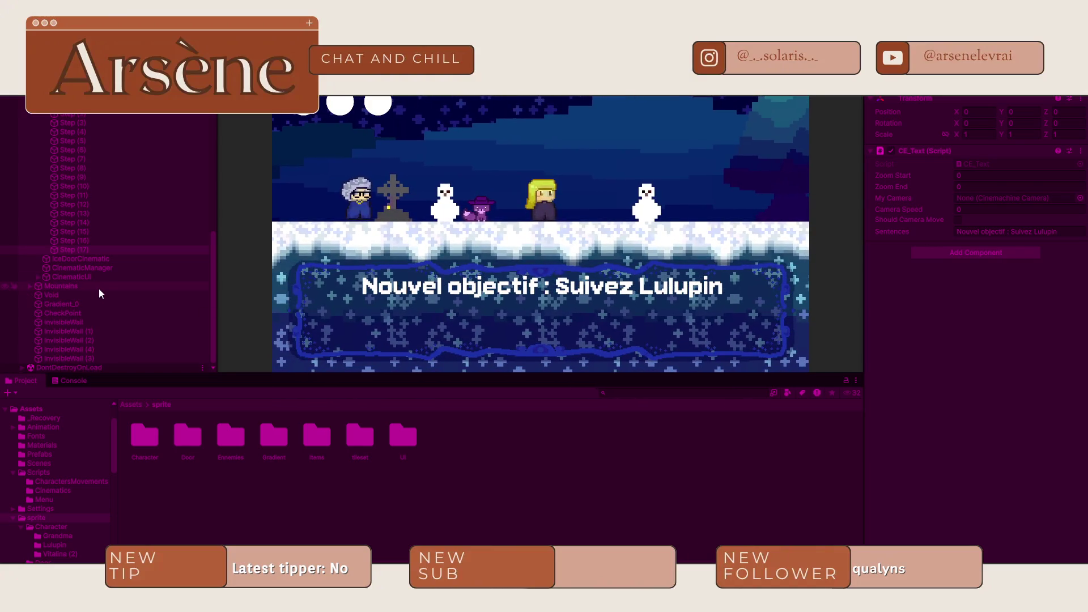
{"action": "scroll", "coordinate": [53, 289], "scroll_direction": "up", "scroll_amount": 10}
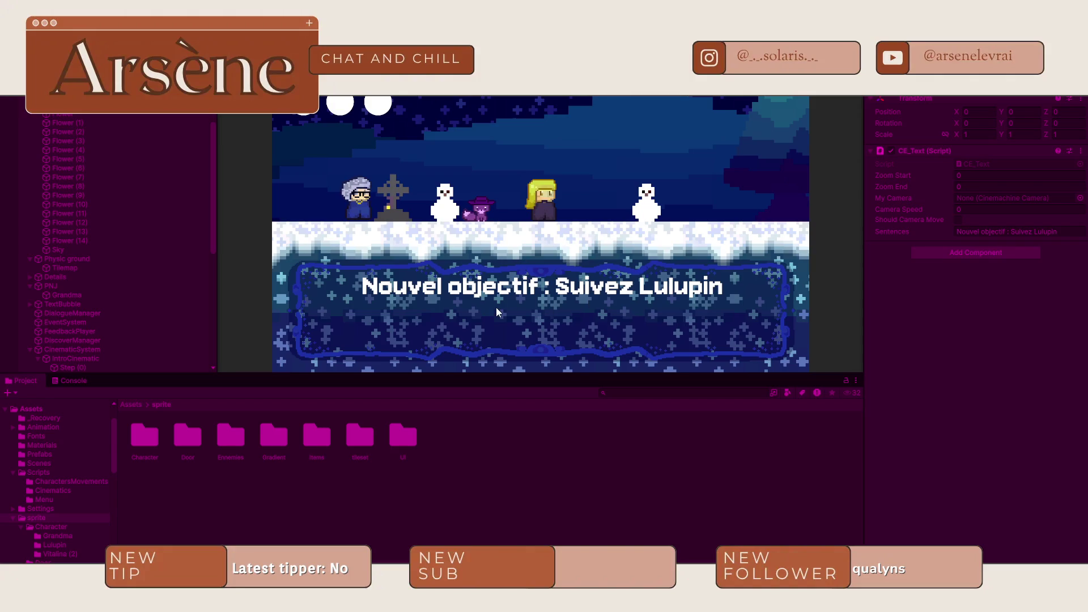
{"action": "scroll", "coordinate": [153, 272], "scroll_direction": "down", "scroll_amount": 8}
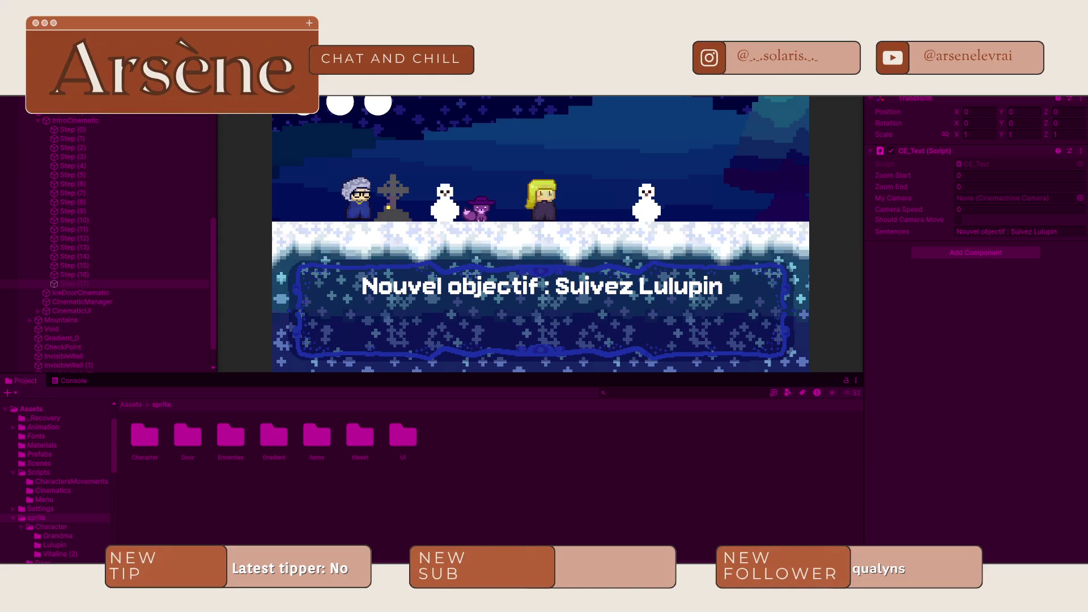
{"action": "left_click", "coordinate": [119, 311]}
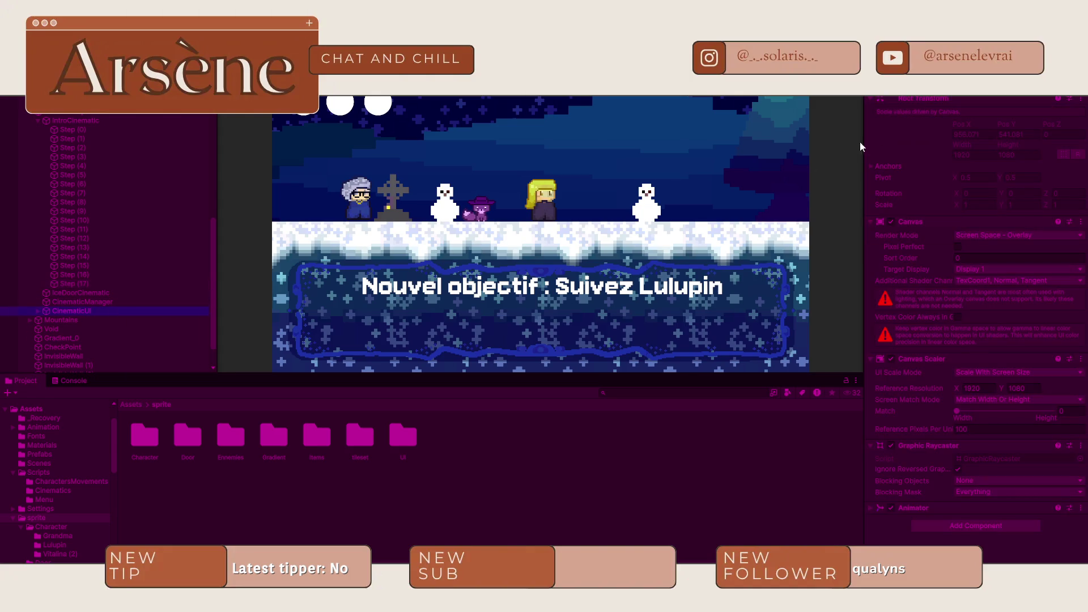
{"action": "key", "text": "alt+shift+a"}
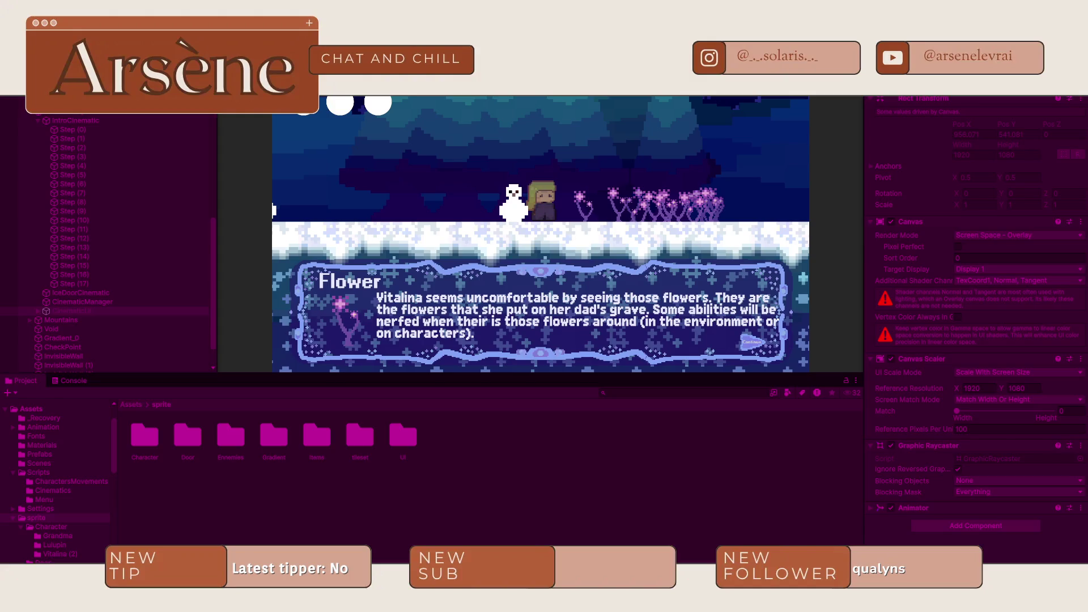
{"action": "key", "text": "ctrl+p"}
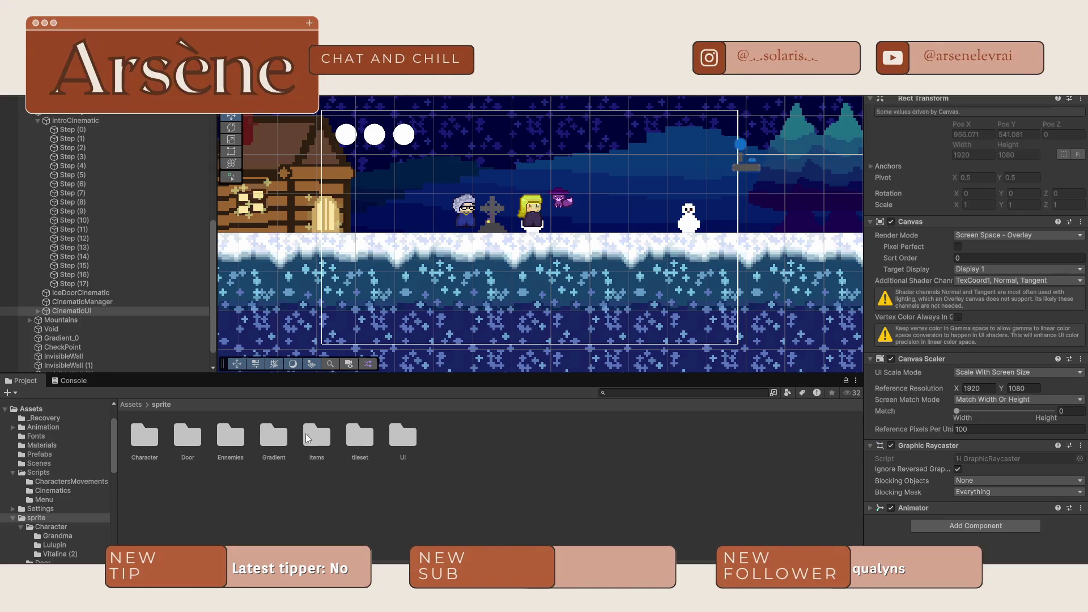
- Open the Lelectrolyte sprite from sprite > Ennemies, look over its hat and face, then close it
{"action": "double_click", "coordinate": [221, 439]}
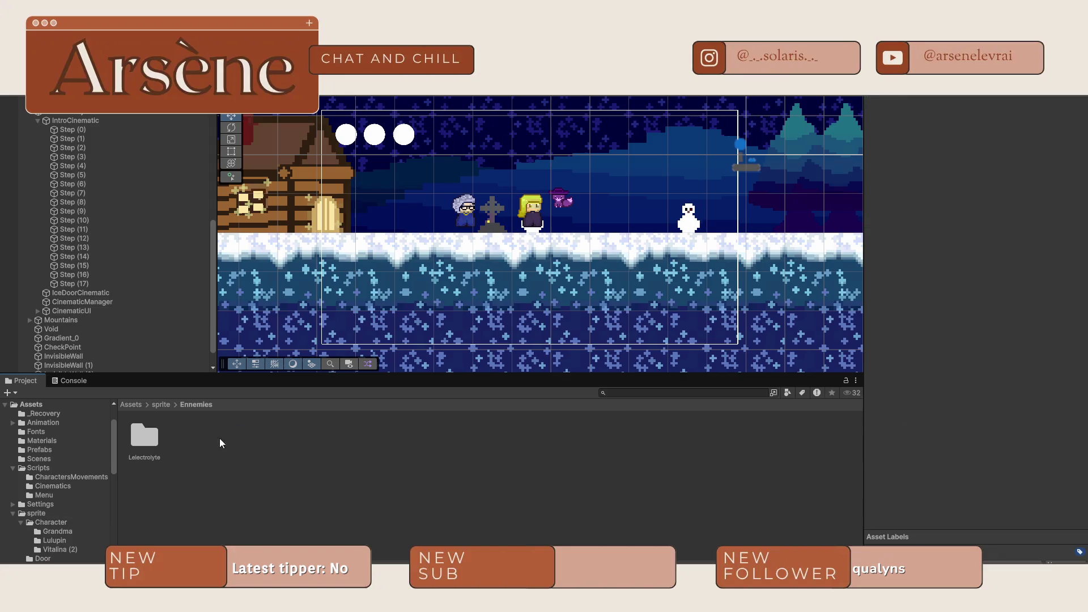
{"action": "double_click", "coordinate": [144, 437]}
{"action": "left_click", "coordinate": [139, 444]}
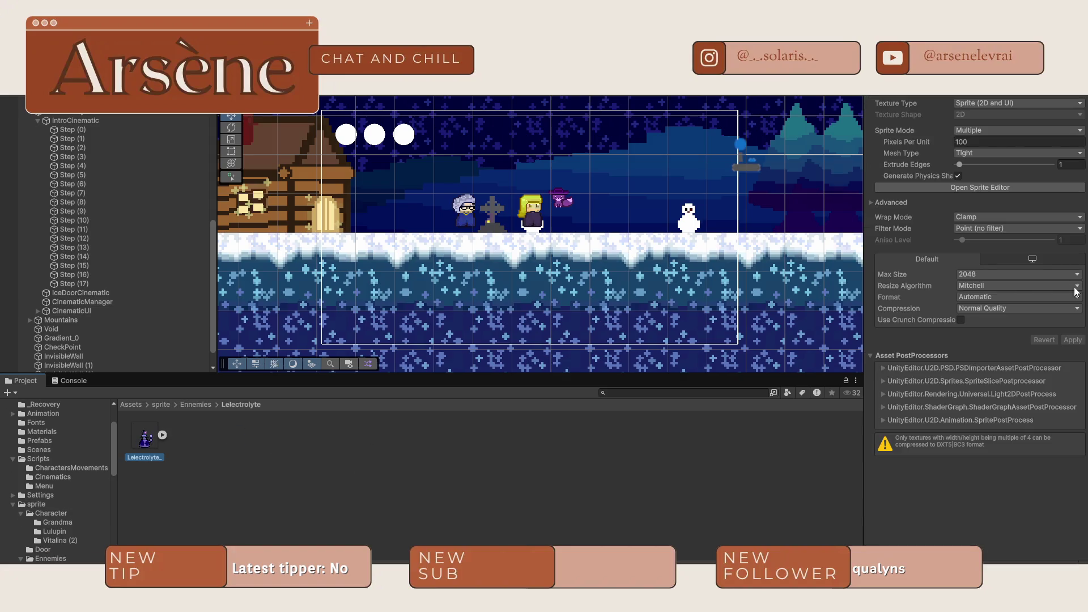
{"action": "left_click", "coordinate": [992, 191]}
{"action": "scroll", "coordinate": [552, 277], "scroll_direction": "up", "scroll_amount": 5}
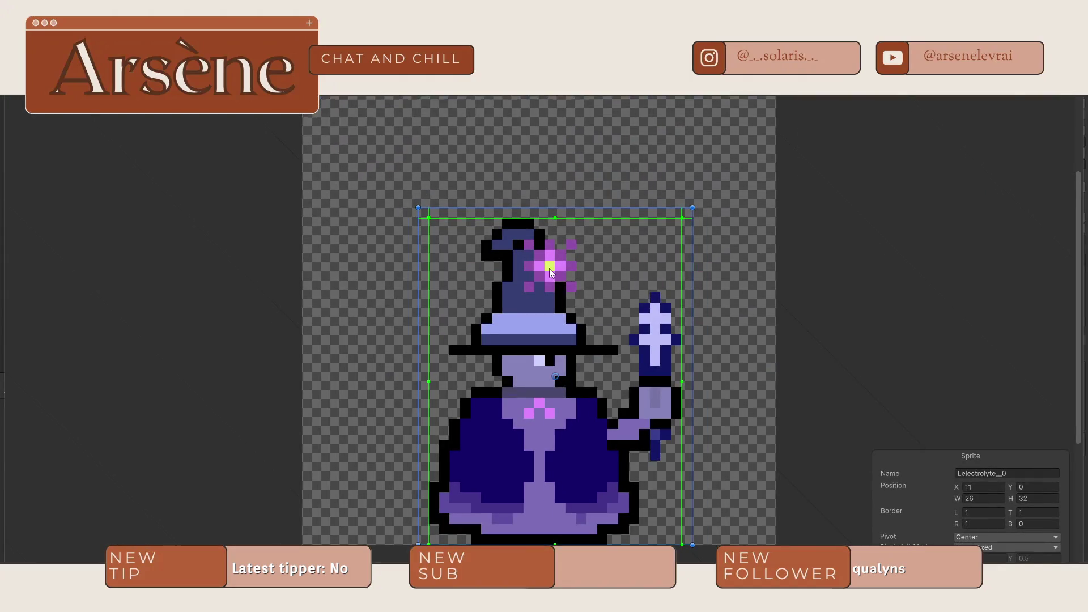
{"action": "left_click_drag", "start_coordinate": [556, 283], "coordinate": [614, 118]}
{"action": "left_click_drag", "start_coordinate": [626, 165], "coordinate": [536, 329]}
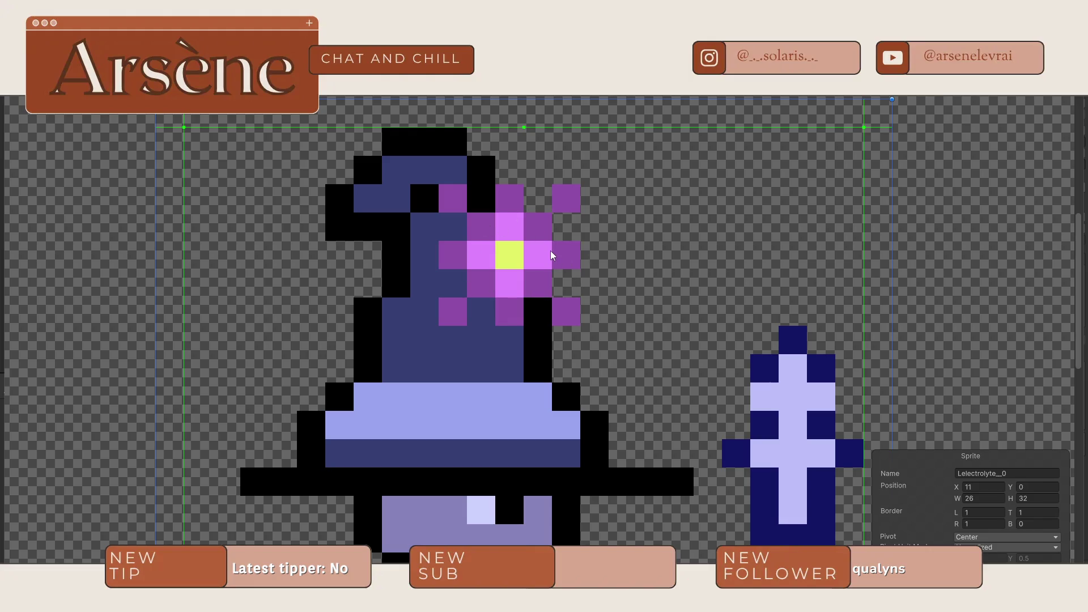
{"action": "scroll", "coordinate": [550, 250], "scroll_direction": "down", "scroll_amount": 5}
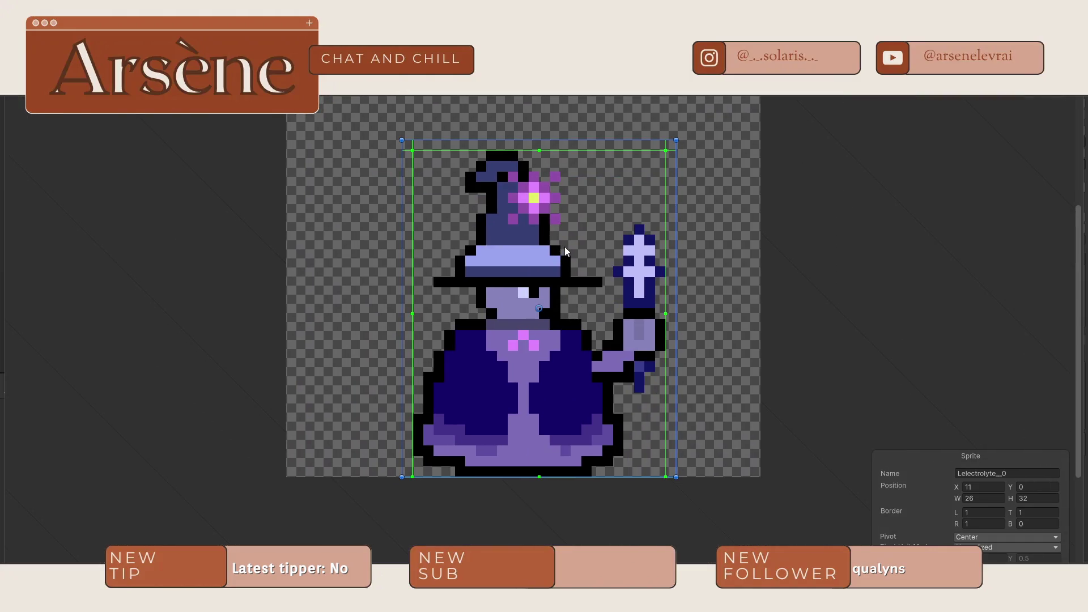
{"action": "scroll", "coordinate": [566, 251], "scroll_direction": "up", "scroll_amount": 5}
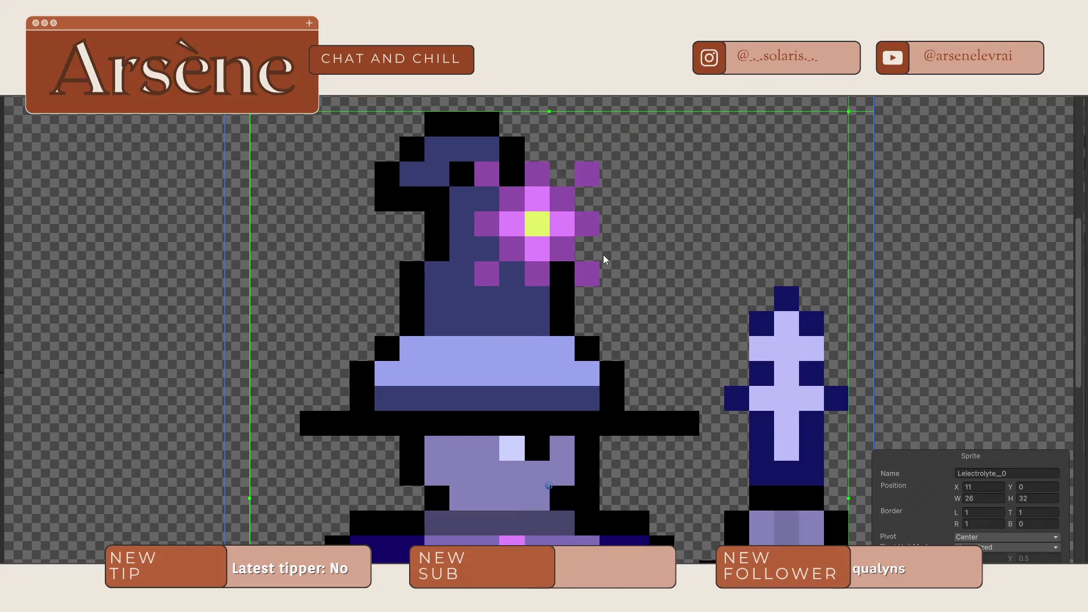
{"action": "left_click", "coordinate": [917, 310]}
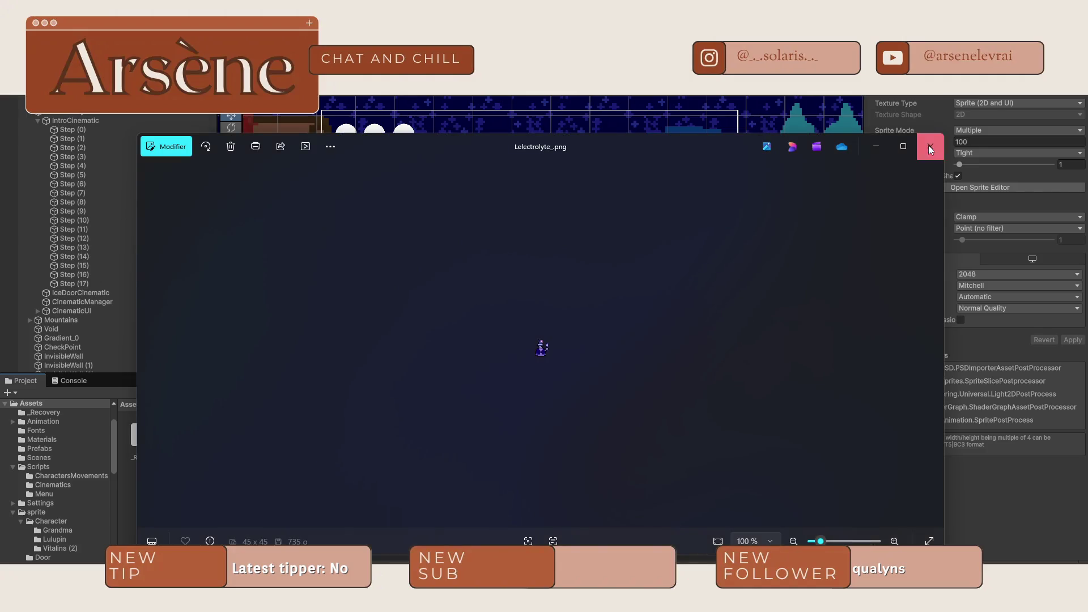
- Move the small purple creature to the right so it stands on the far snowman
{"action": "left_click", "coordinate": [931, 146]}
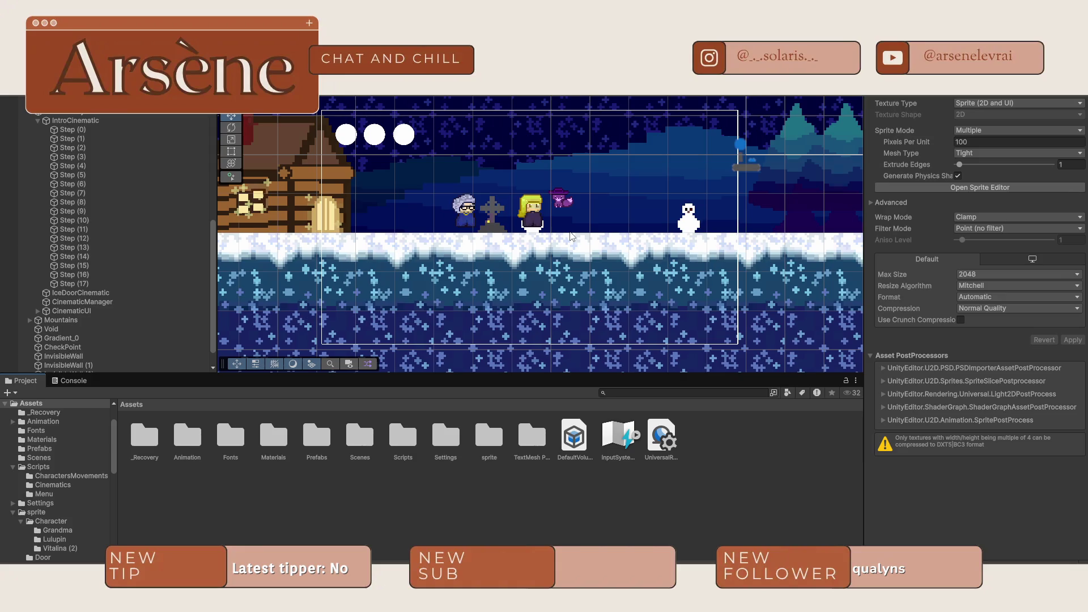
{"action": "scroll", "coordinate": [725, 182], "scroll_direction": "right", "scroll_amount": 10}
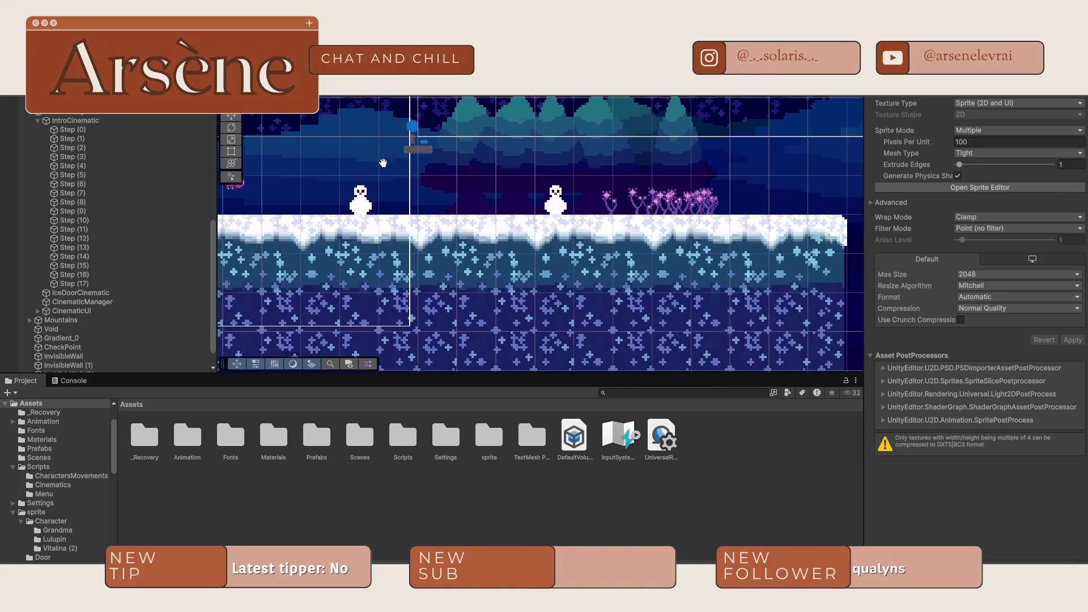
{"action": "scroll", "coordinate": [531, 227], "scroll_direction": "up", "scroll_amount": 3}
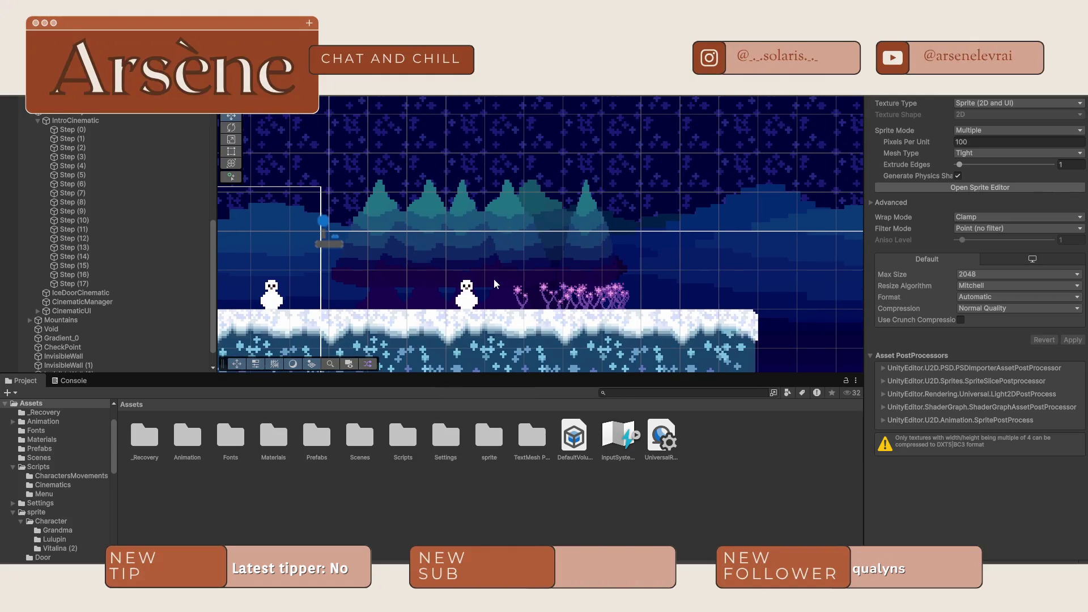
{"action": "scroll", "coordinate": [389, 252], "scroll_direction": "left", "scroll_amount": 10}
{"action": "scroll", "coordinate": [624, 323], "scroll_direction": "down", "scroll_amount": 3}
{"action": "scroll", "coordinate": [624, 323], "scroll_direction": "up", "scroll_amount": 2}
{"action": "scroll", "coordinate": [624, 323], "scroll_direction": "down", "scroll_amount": 2}
{"action": "scroll", "coordinate": [399, 273], "scroll_direction": "up", "scroll_amount": 5}
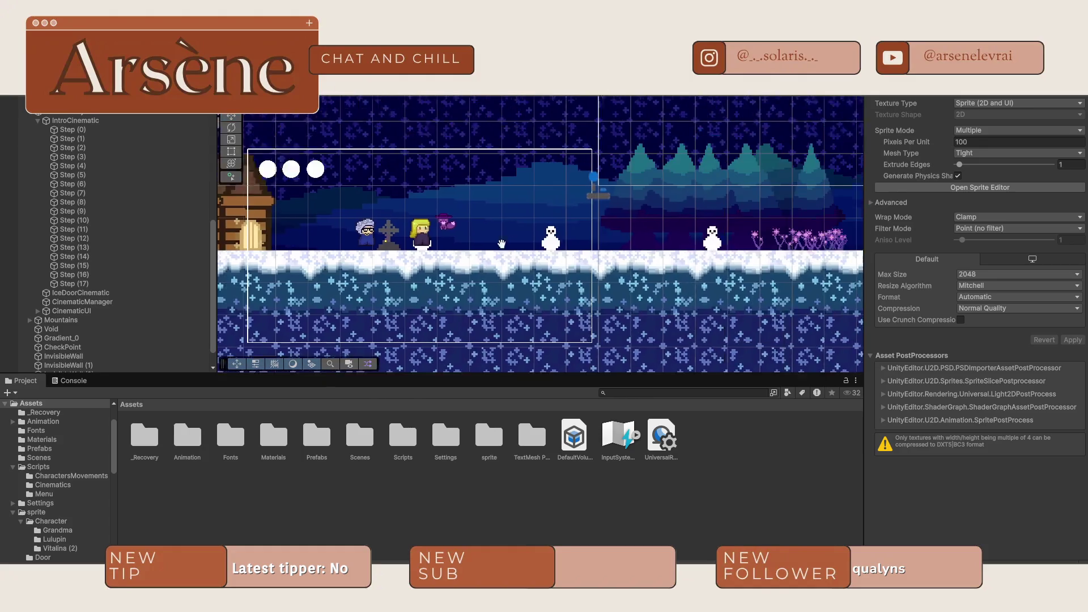
{"action": "scroll", "coordinate": [399, 274], "scroll_direction": "down", "scroll_amount": 2}
{"action": "scroll", "coordinate": [538, 216], "scroll_direction": "up", "scroll_amount": 5}
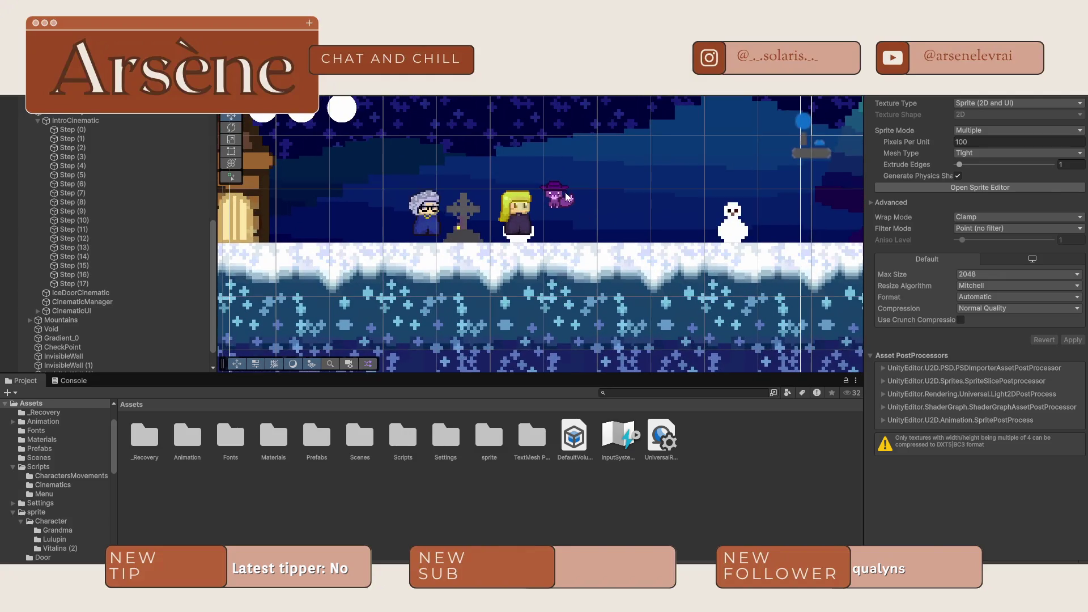
{"action": "left_click", "coordinate": [575, 199]}
{"action": "left_click_drag", "start_coordinate": [578, 199], "coordinate": [822, 216]}
{"action": "scroll", "coordinate": [822, 216], "scroll_direction": "right", "scroll_amount": 10}
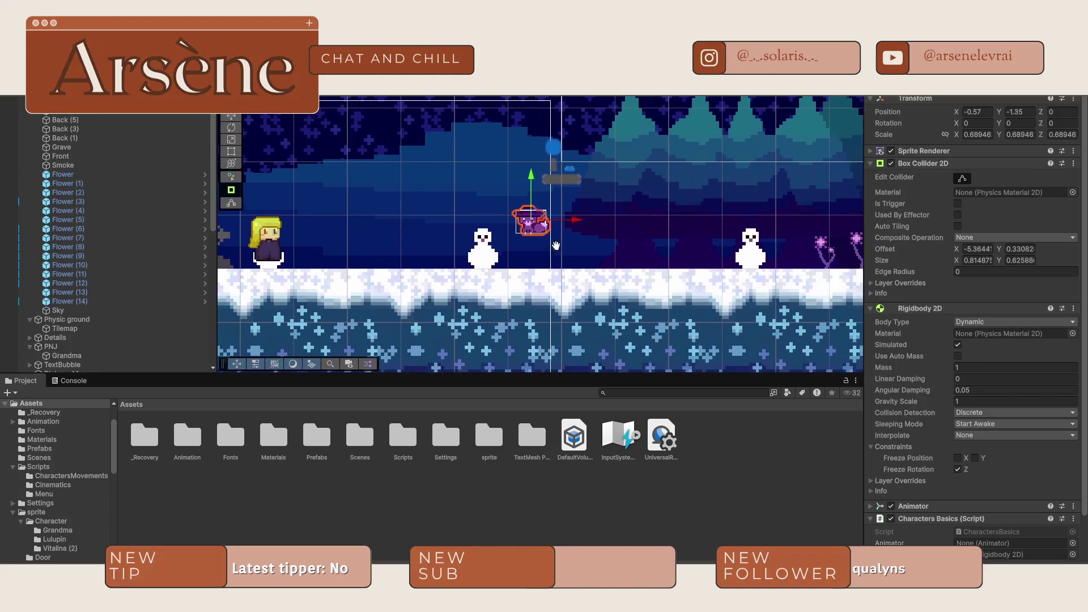
{"action": "mouse_move", "coordinate": [574, 225]}
{"action": "left_mouse_down"}
{"action": "mouse_move", "coordinate": [793, 225]}
{"action": "mouse_move", "coordinate": [751, 224]}
{"action": "mouse_move", "coordinate": [751, 242]}
{"action": "left_mouse_up"}
{"action": "left_click", "coordinate": [751, 218]}
{"action": "left_click", "coordinate": [751, 217]}
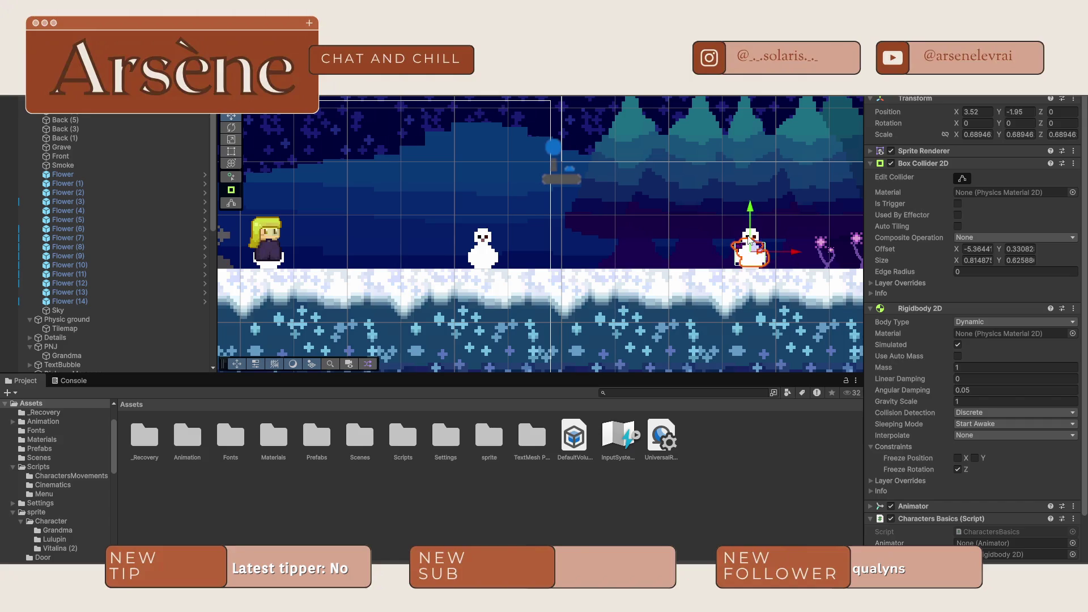
- Select the snowy ground tilemap, then select Step (17) in the Hierarchy
{"action": "left_click", "coordinate": [532, 291]}
{"action": "scroll", "coordinate": [97, 307], "scroll_direction": "down", "scroll_amount": 10}
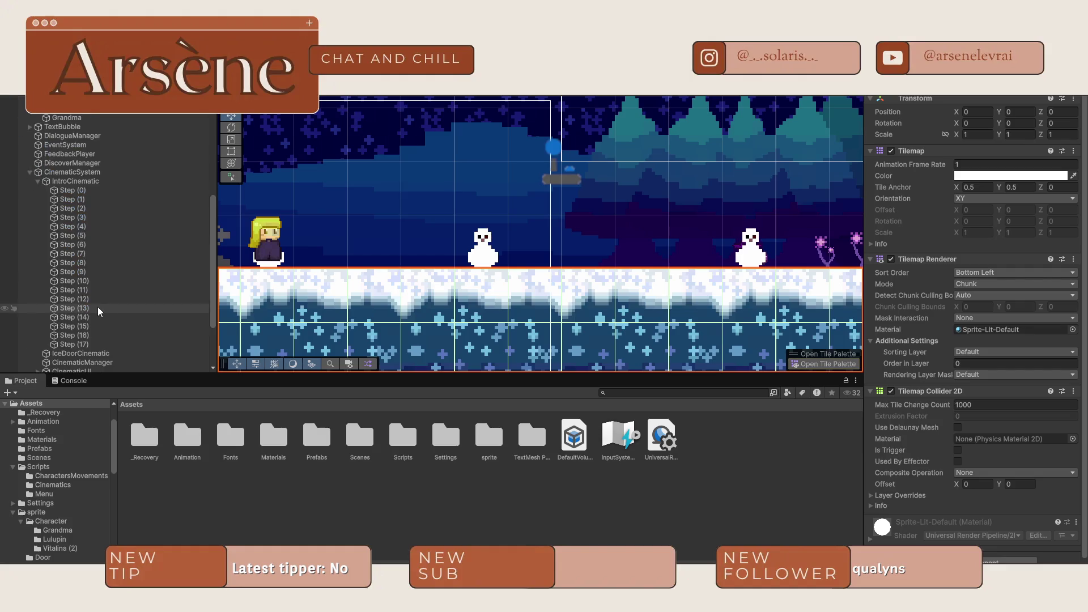
{"action": "left_click", "coordinate": [88, 311]}
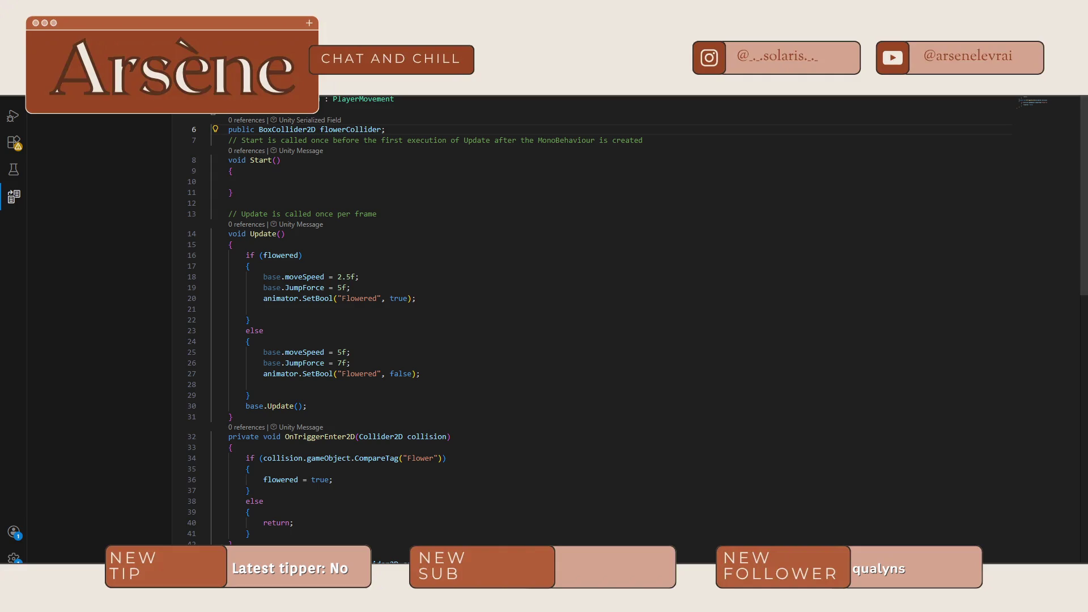
- In CE_Text.cs, inspect the IsEnded return line's ended flag and KeyCode check
{"action": "key", "text": "ctrl+Tab"}
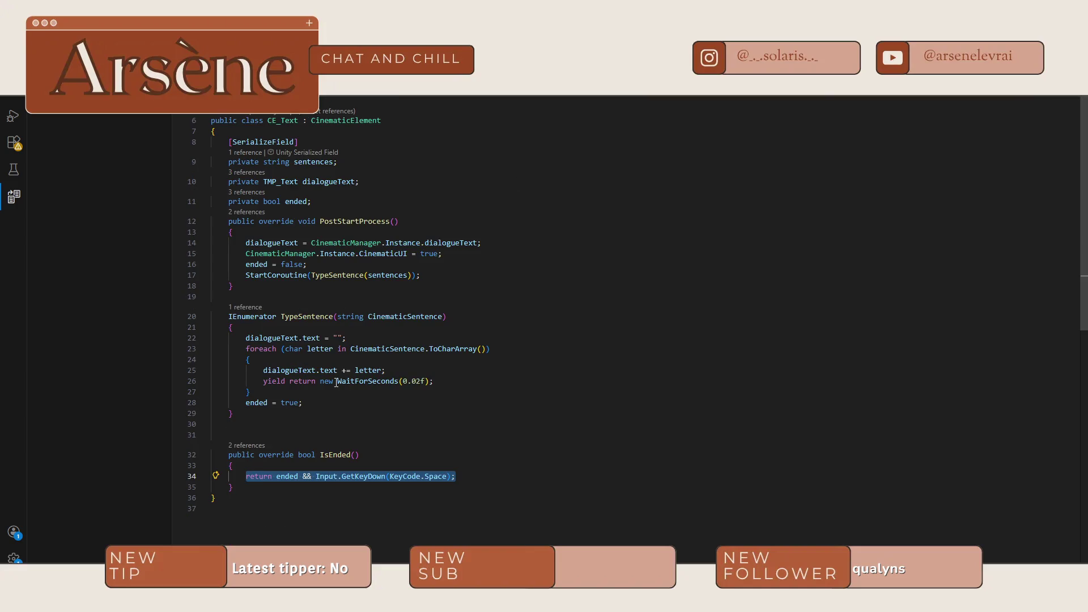
{"action": "left_click", "coordinate": [322, 489]}
{"action": "left_click", "coordinate": [298, 478]}
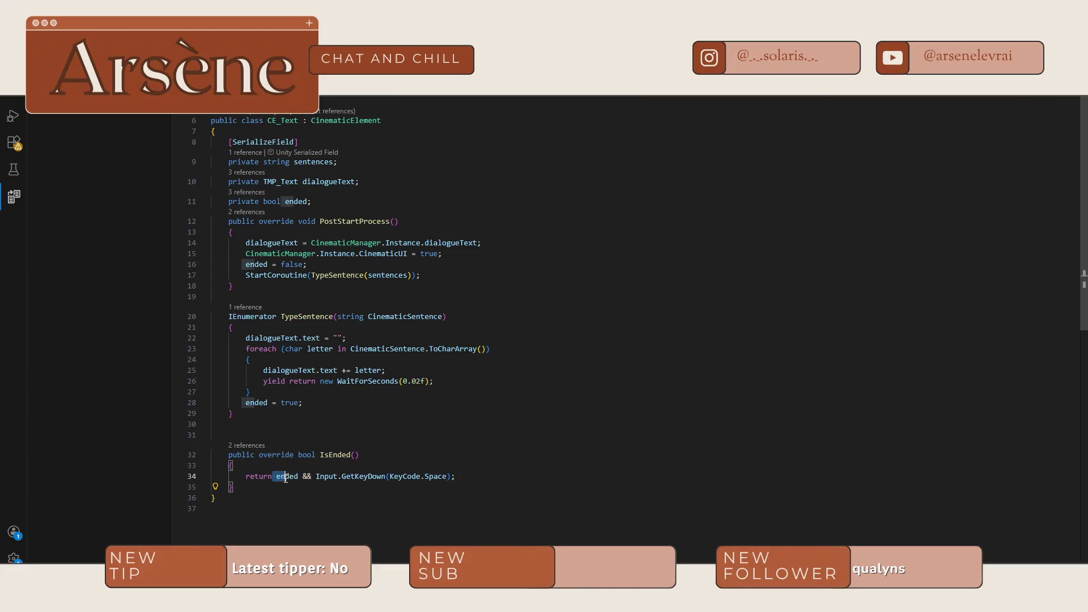
{"action": "left_click", "coordinate": [425, 485]}
{"action": "double_click", "coordinate": [398, 476]}
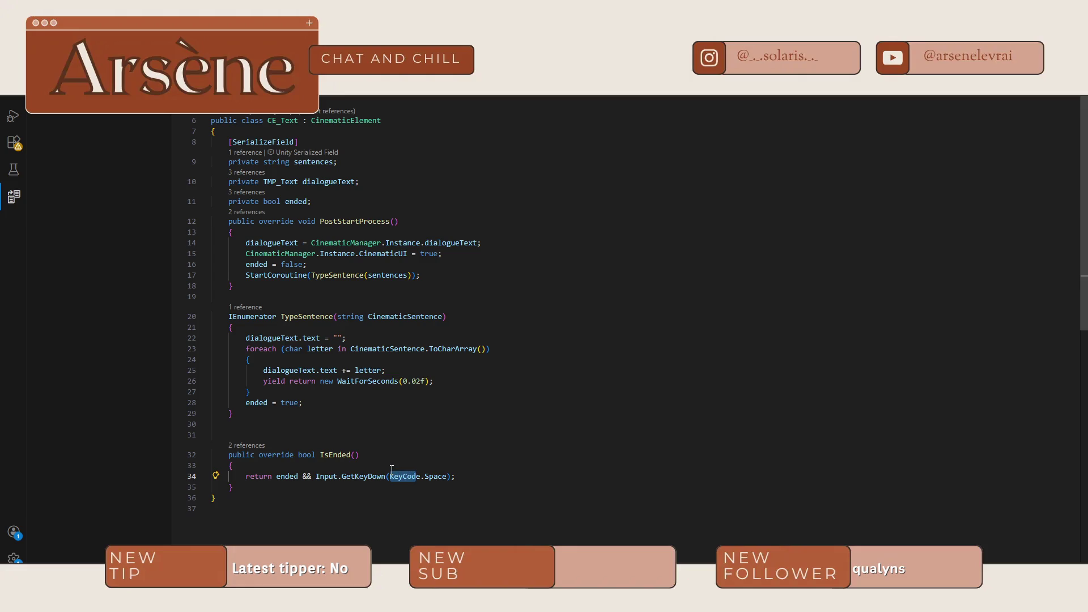
{"action": "mouse_move", "coordinate": [411, 321]}
- Review CinematicLauncher's IsEnded removal and EndCinematic lines, then go to CinematicManager's Cinematic coroutine
{"action": "key", "text": "ctrl+Tab"}
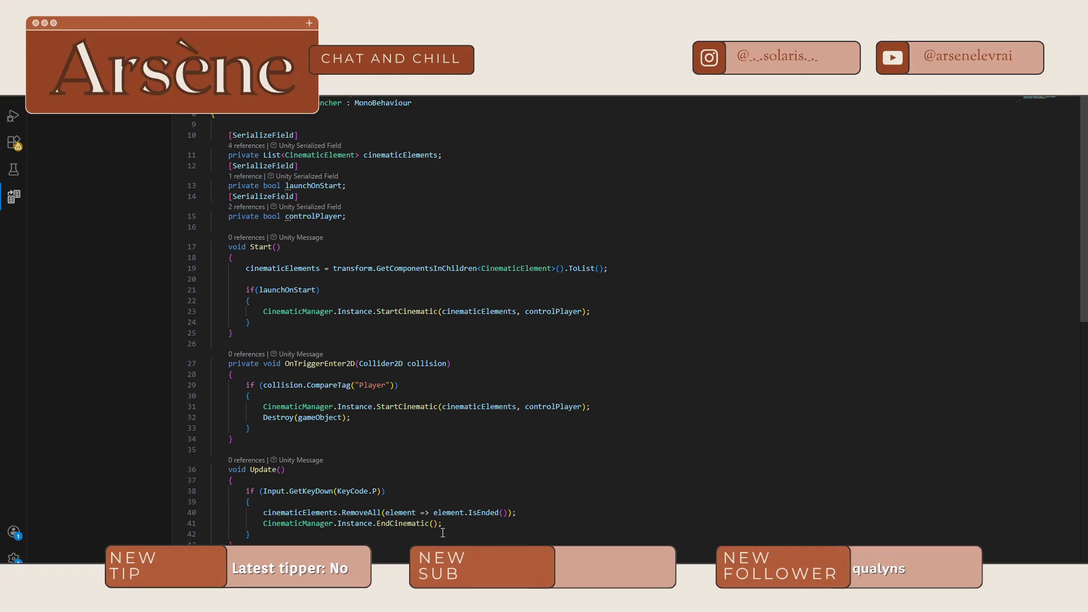
{"action": "key", "text": "shift+Left"}
{"action": "key", "text": "shift+Left"}
{"action": "key", "text": "shift+Left"}
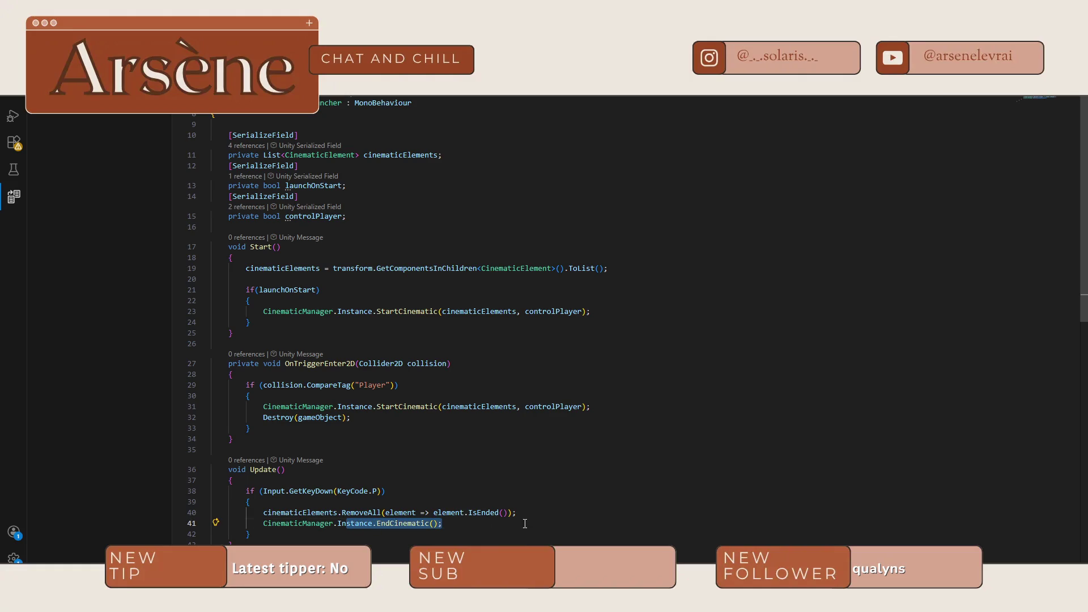
{"action": "key", "text": "Up"}
{"action": "key", "text": "End"}
{"action": "key", "text": "shift+Left"}
{"action": "key", "text": "shift+Left"}
{"action": "key", "text": "shift+Left"}
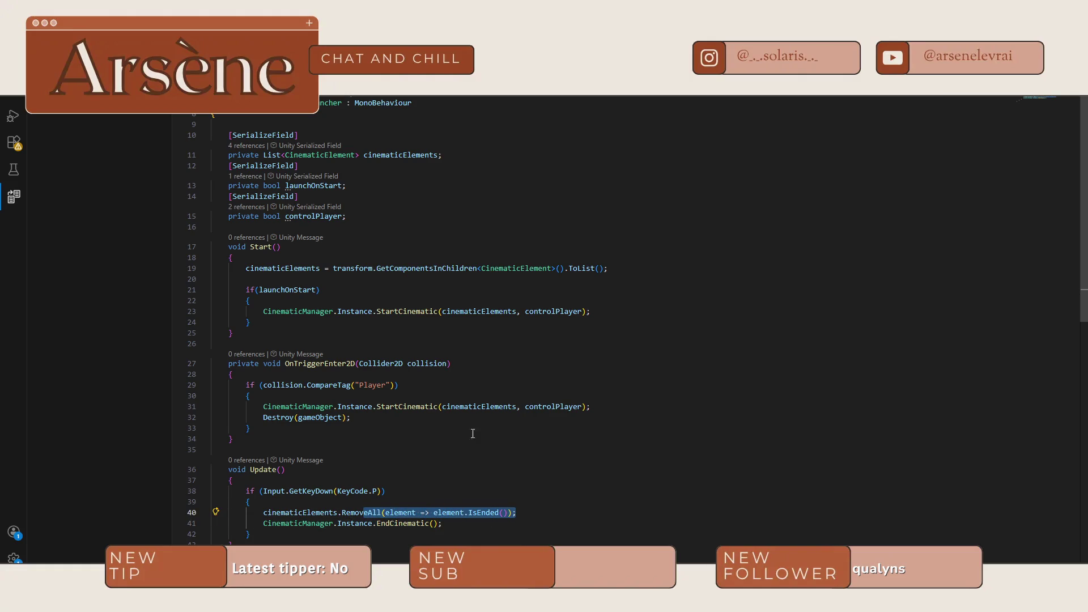
{"action": "key", "text": "Up"}
{"action": "key", "text": "Up"}
{"action": "key", "text": "Up"}
{"action": "scroll", "coordinate": [390, 504], "scroll_direction": "down", "scroll_amount": 1}
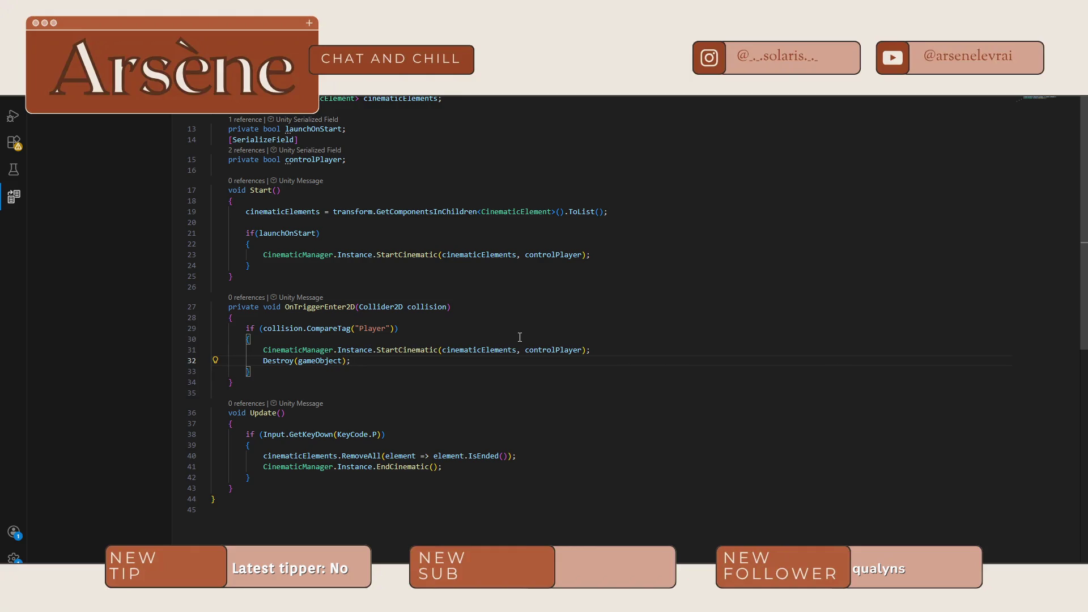
{"action": "scroll", "coordinate": [428, 351], "scroll_direction": "up", "scroll_amount": 1}
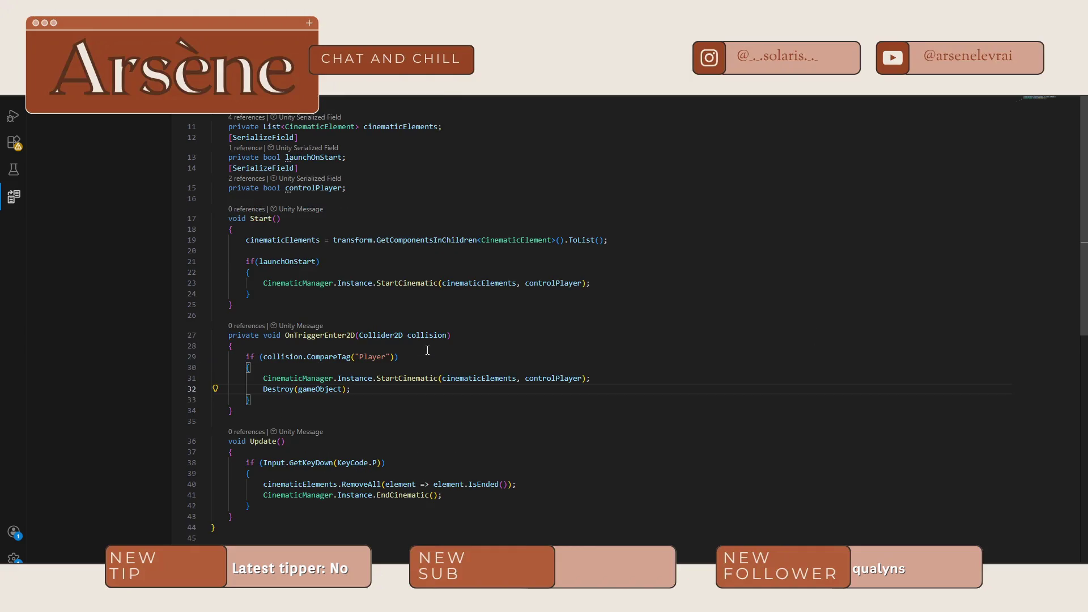
{"action": "scroll", "coordinate": [427, 351], "scroll_direction": "up", "scroll_amount": 2}
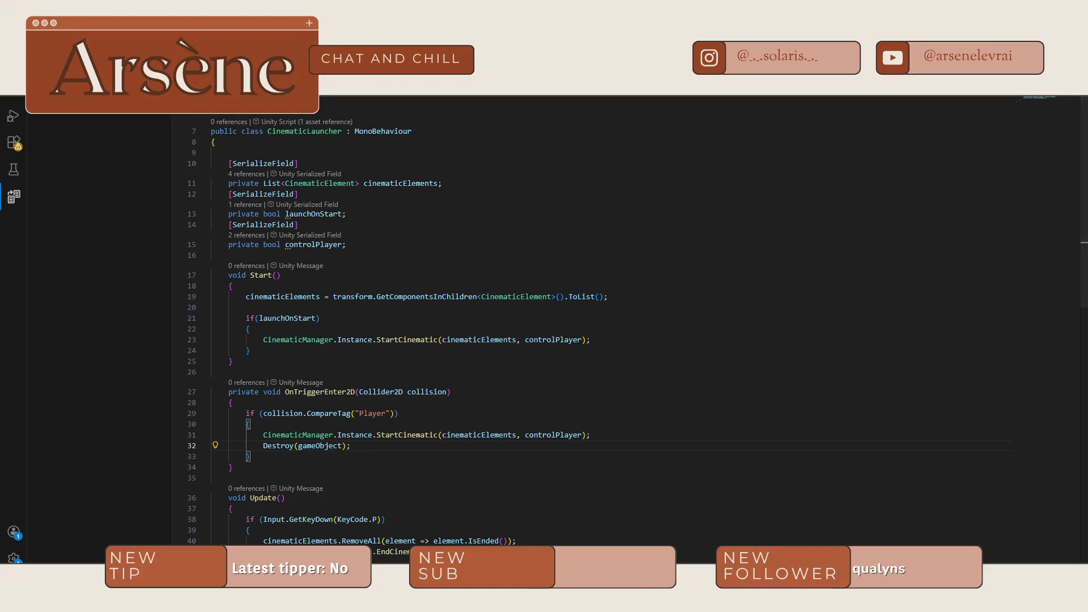
{"action": "key", "text": "ctrl+Tab"}
{"action": "left_click", "coordinate": [479, 345]}
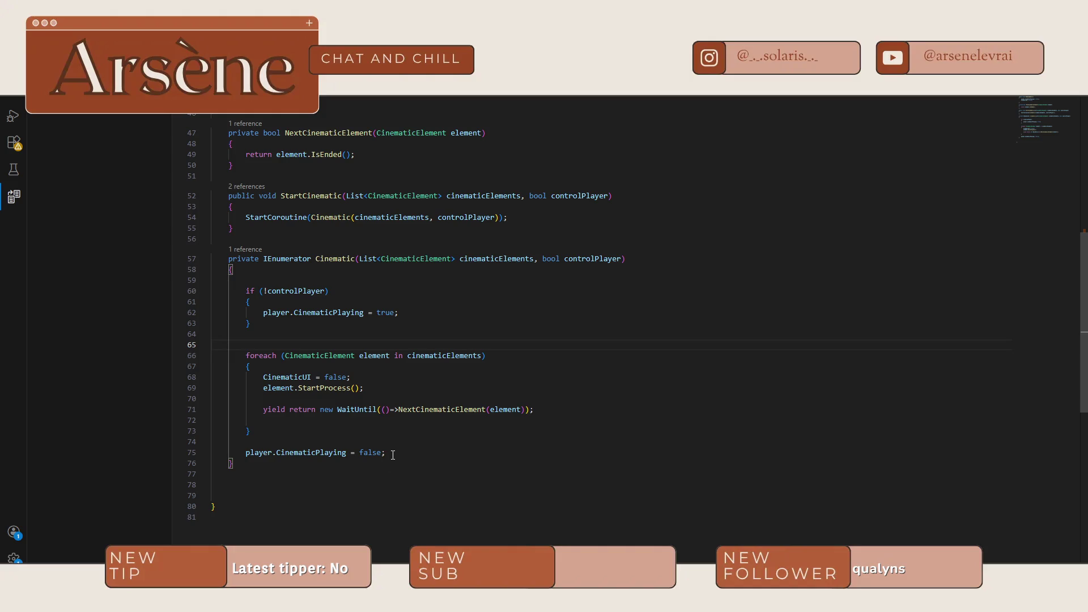
{"action": "double_click", "coordinate": [277, 456]}
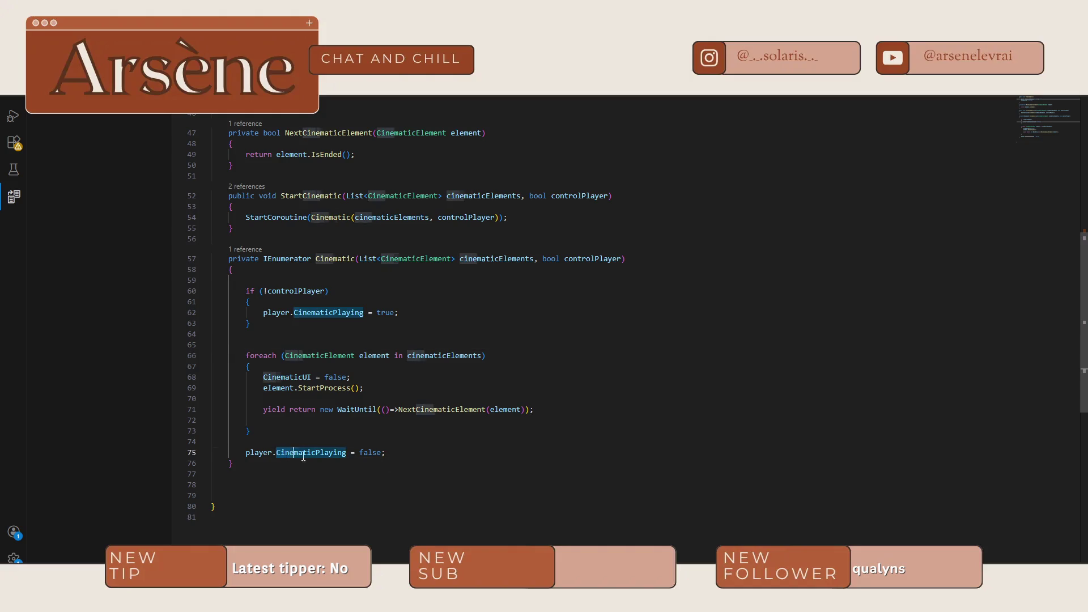
{"action": "left_click", "coordinate": [383, 455]}
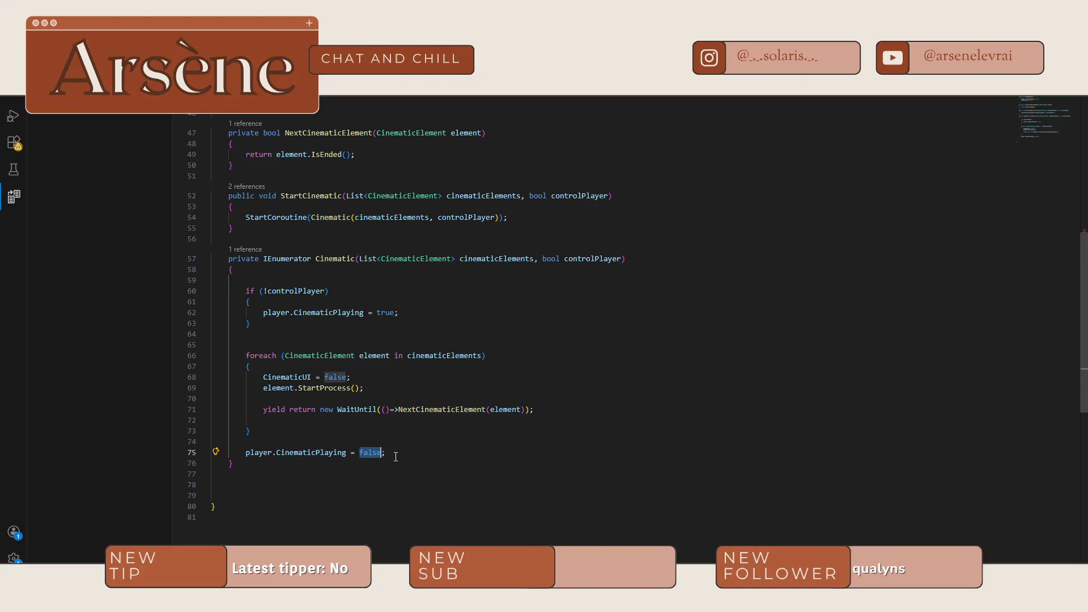
{"action": "left_click_drag", "start_coordinate": [360, 374], "coordinate": [265, 374]}
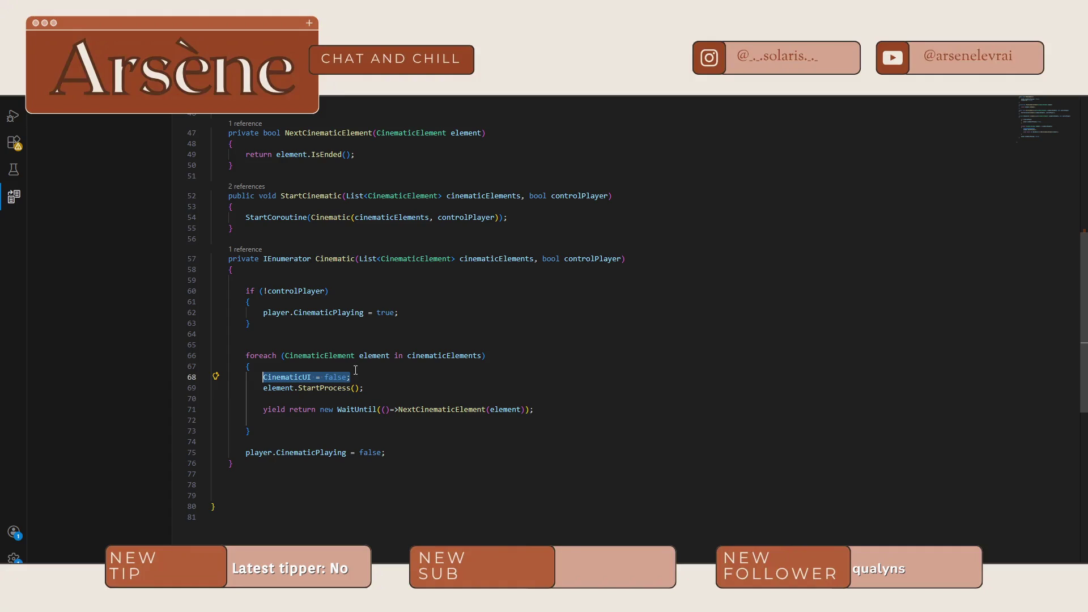
{"action": "scroll", "coordinate": [347, 382], "scroll_direction": "up", "scroll_amount": 4}
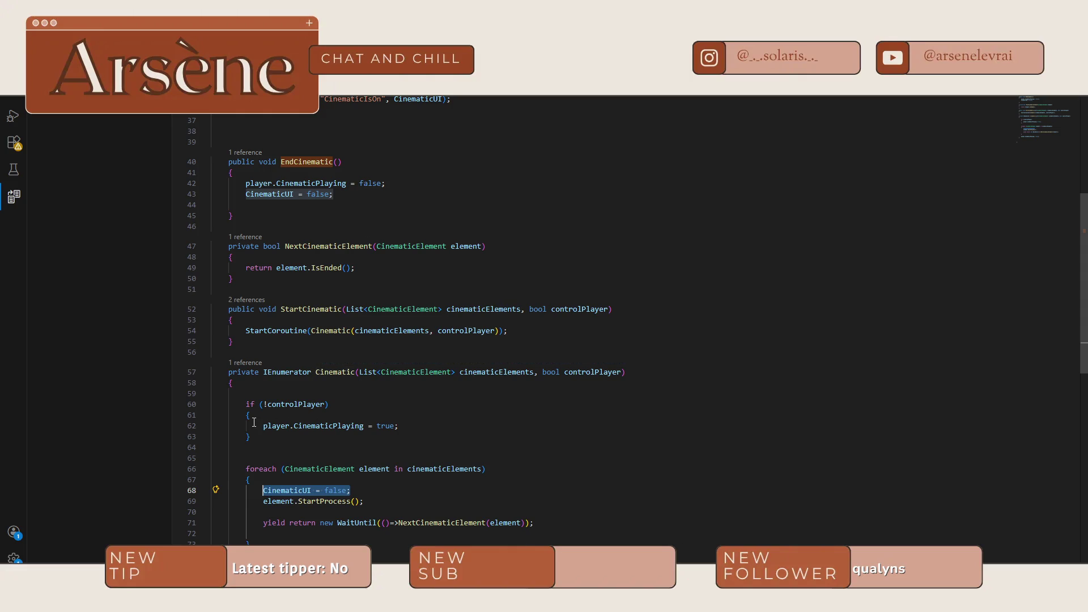
{"action": "left_click_drag", "start_coordinate": [263, 431], "coordinate": [402, 431]}
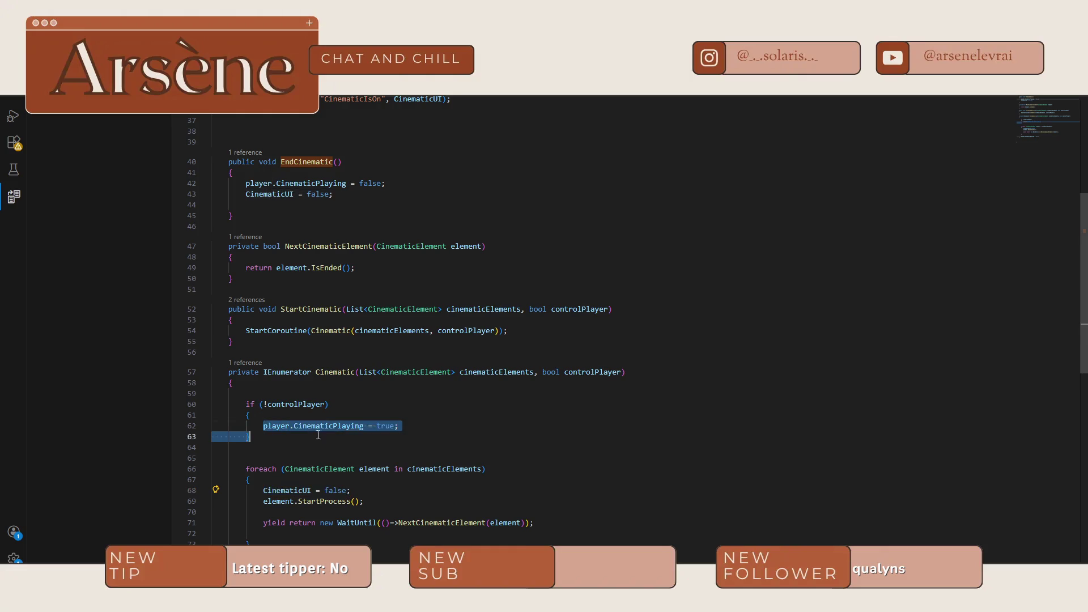
{"action": "left_click", "coordinate": [402, 431]}
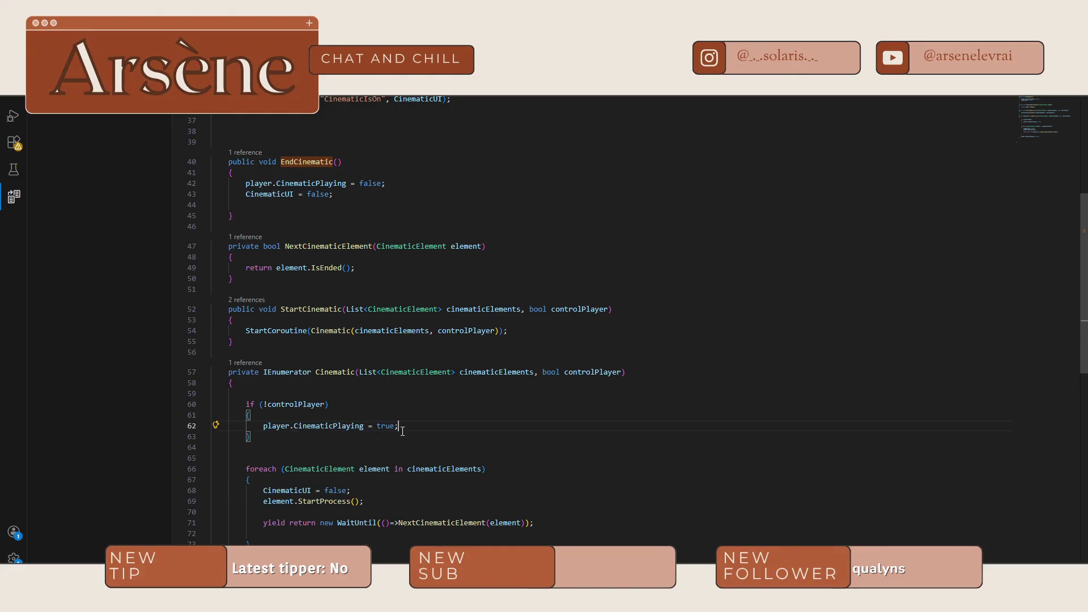
{"action": "scroll", "coordinate": [386, 420], "scroll_direction": "down", "scroll_amount": 2}
{"action": "left_click", "coordinate": [287, 416]}
{"action": "double_click", "coordinate": [374, 413]}
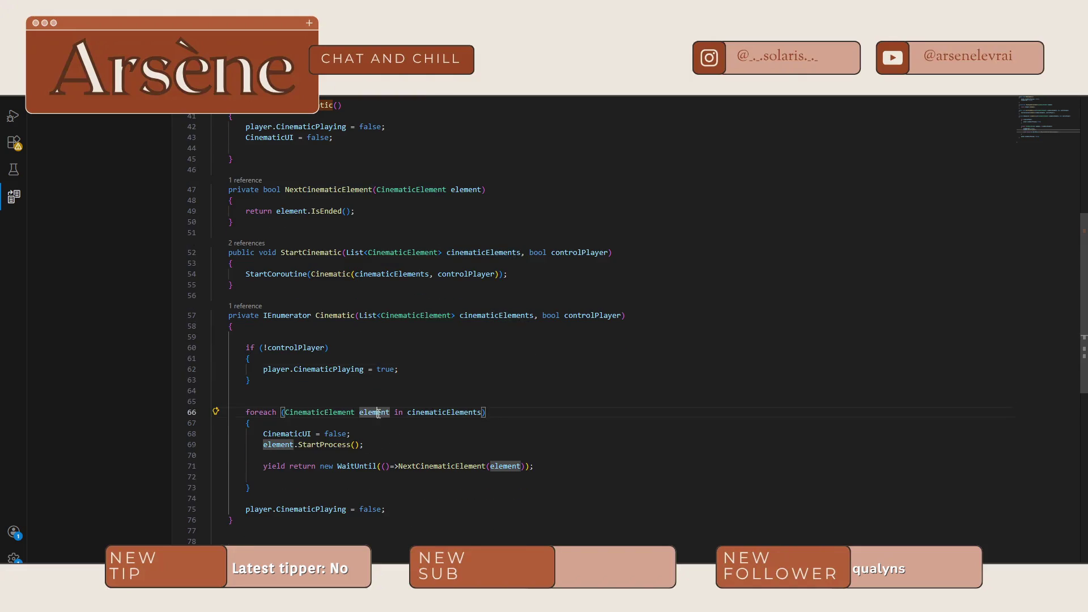
{"action": "left_click", "coordinate": [319, 413]}
{"action": "left_click", "coordinate": [442, 413]}
{"action": "left_click", "coordinate": [390, 412]}
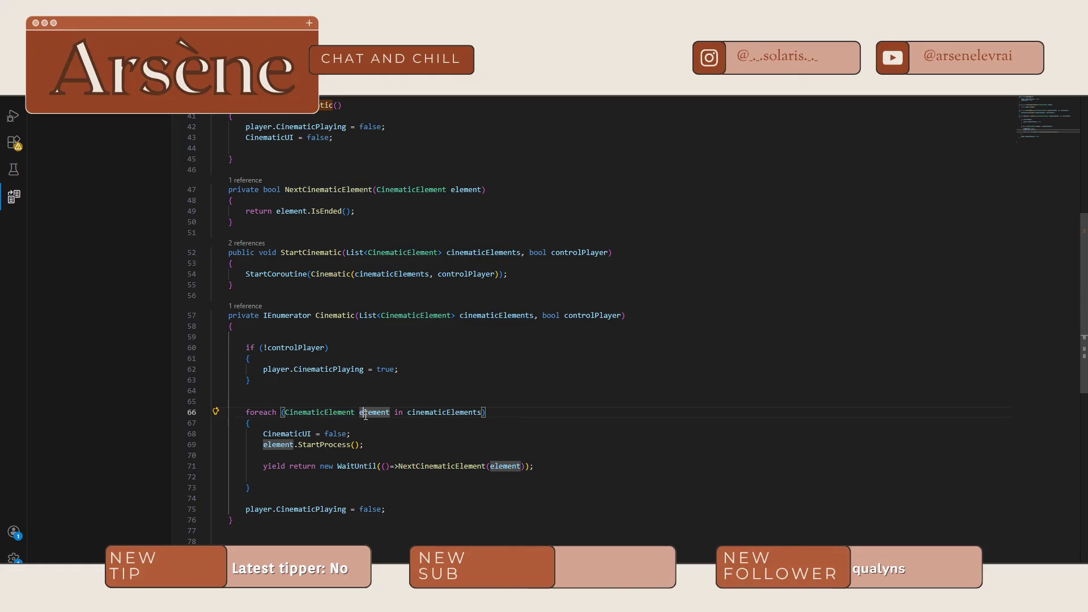
{"action": "double_click", "coordinate": [442, 413]}
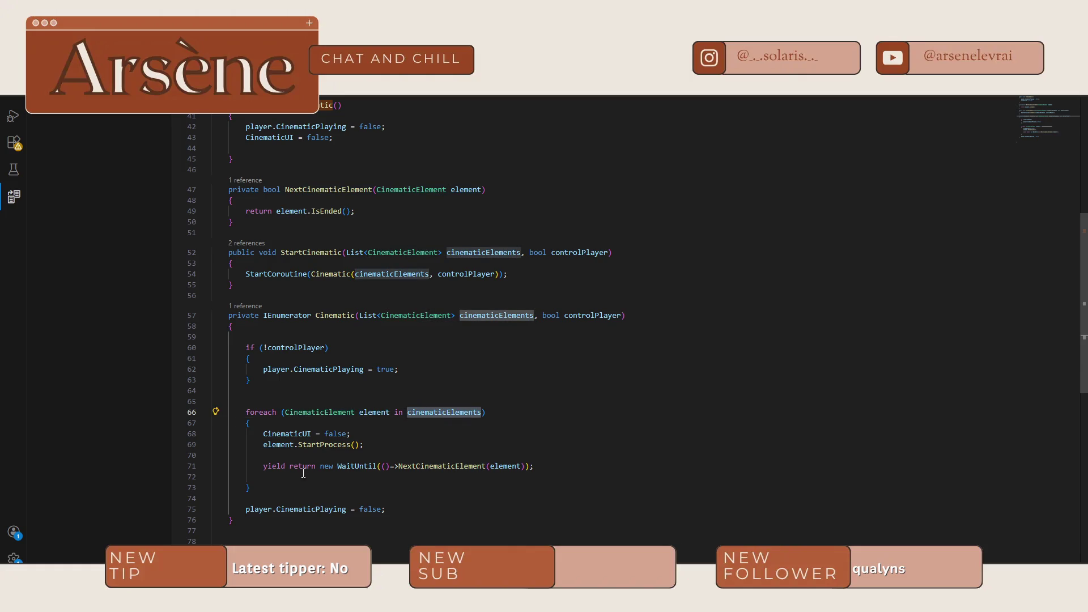
{"action": "left_click_drag", "start_coordinate": [263, 434], "coordinate": [373, 434]}
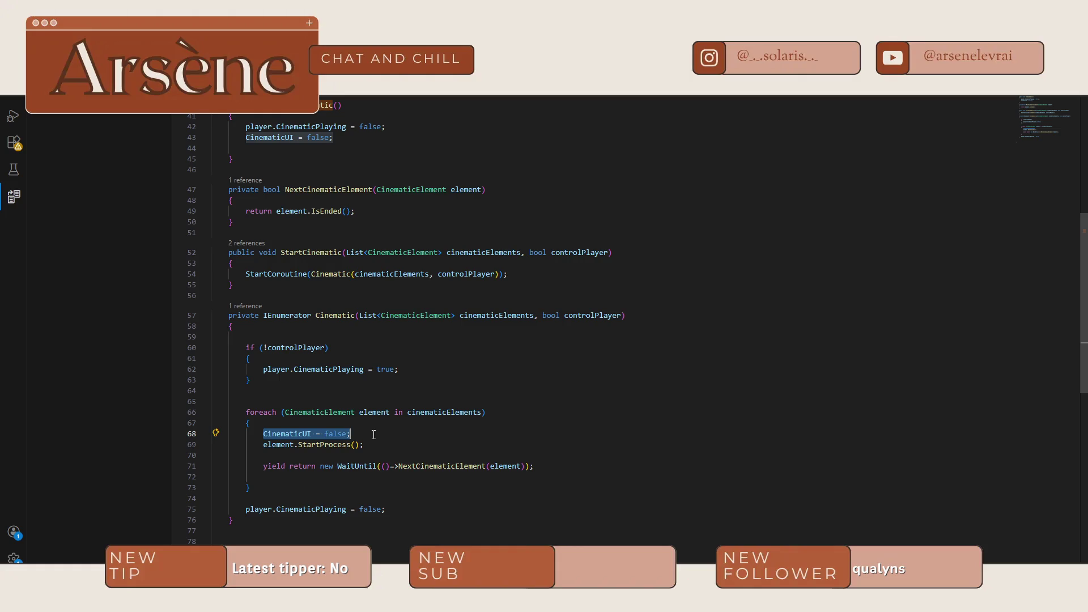
{"action": "left_click", "coordinate": [411, 448], "text": "shift"}
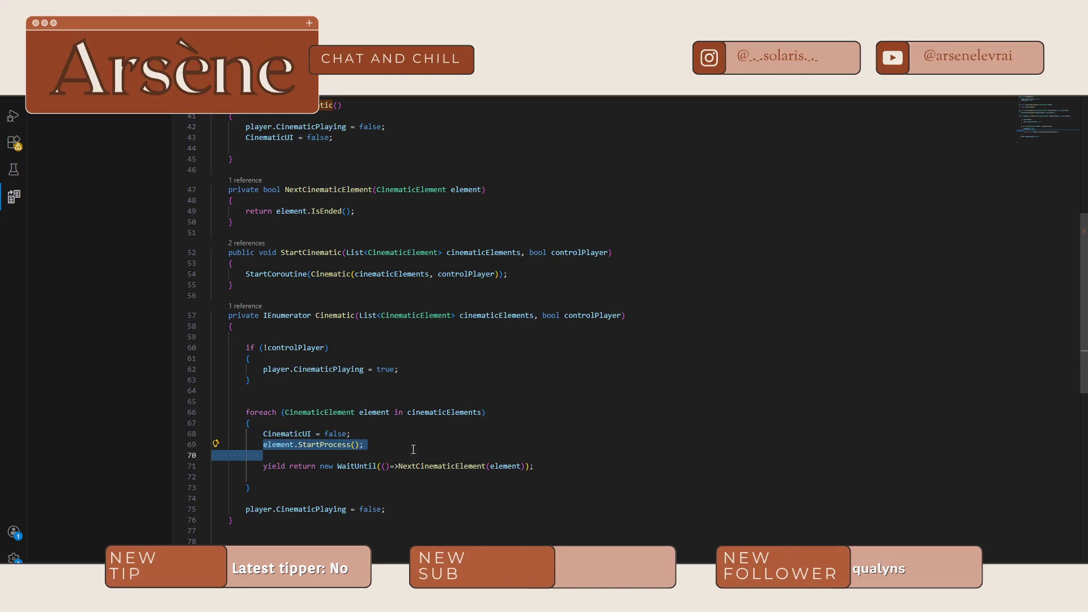
{"action": "left_click", "coordinate": [402, 446]}
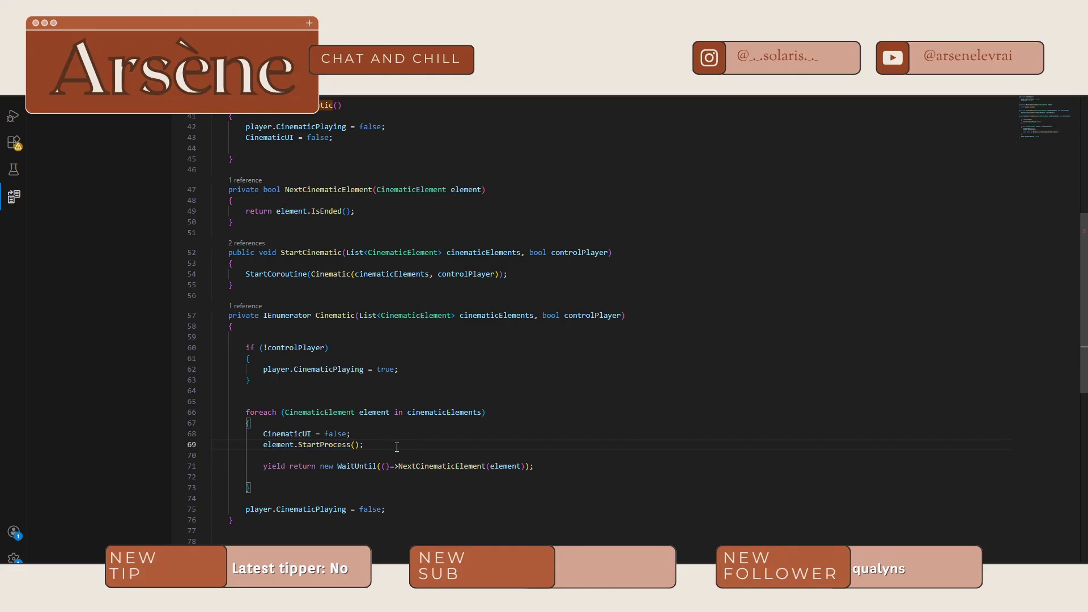
{"action": "left_click_drag", "start_coordinate": [263, 466], "coordinate": [559, 465]}
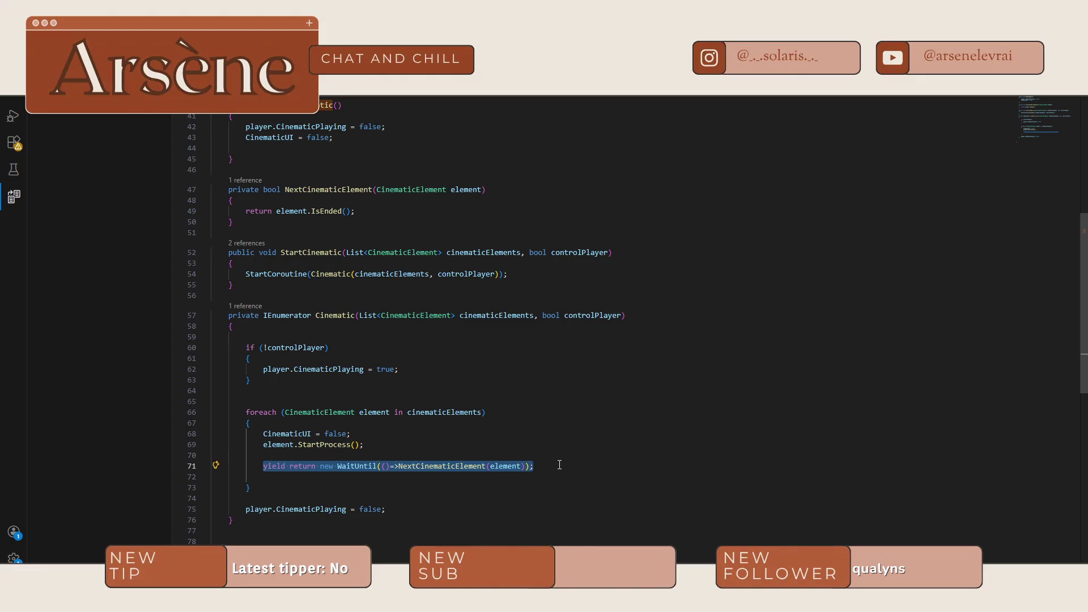
{"action": "left_click", "coordinate": [559, 465]}
{"action": "mouse_move", "coordinate": [422, 466]}
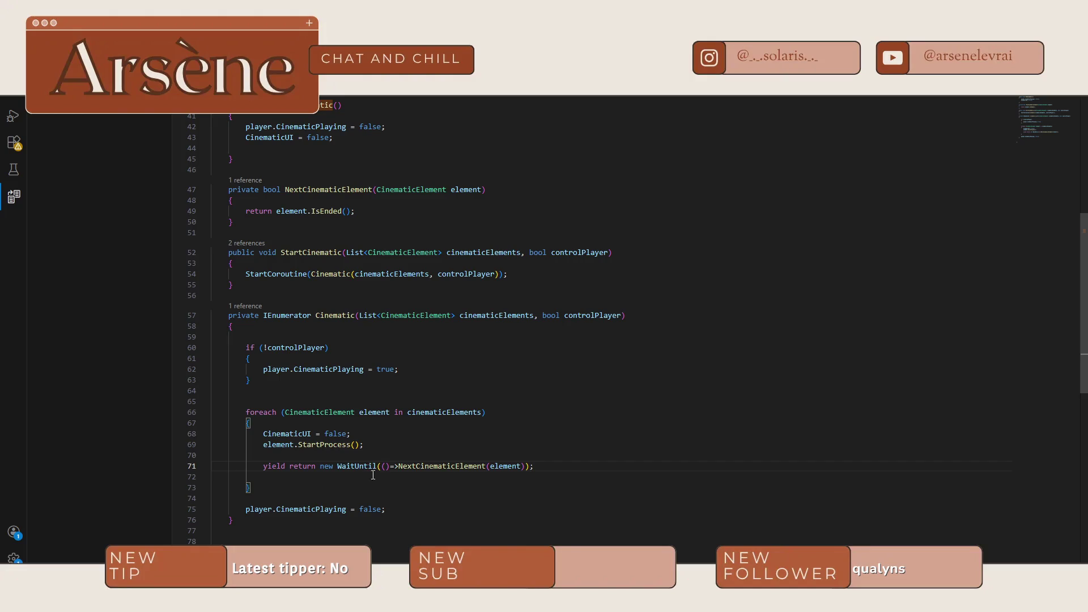
{"action": "left_click_drag", "start_coordinate": [281, 466], "coordinate": [512, 466]}
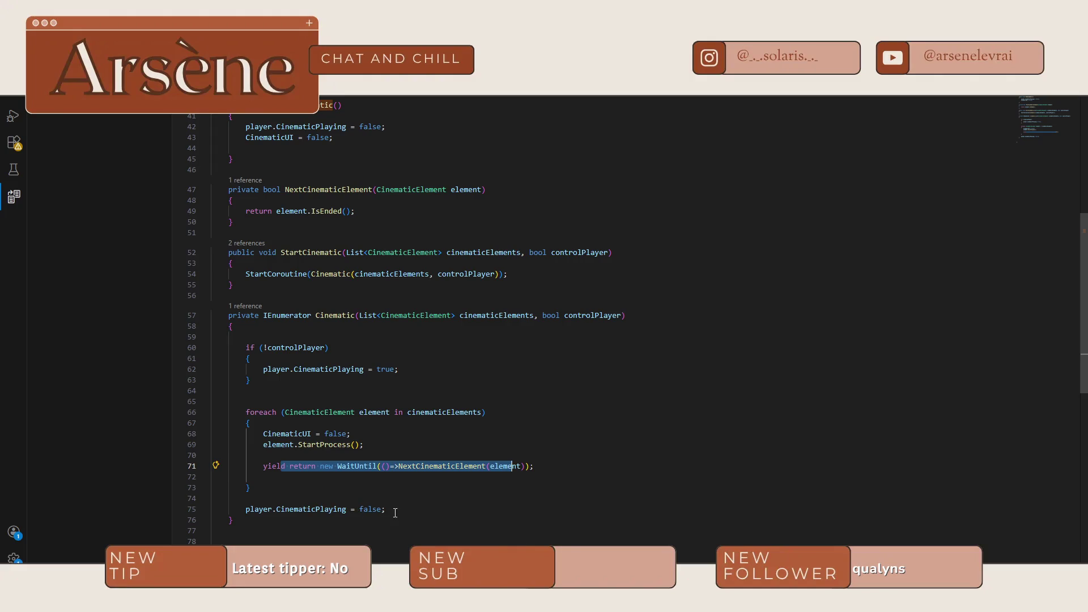
{"action": "left_click", "coordinate": [394, 513]}
{"action": "left_click_drag", "start_coordinate": [351, 435], "coordinate": [265, 437]}
{"action": "key", "text": "ctrl+c"}
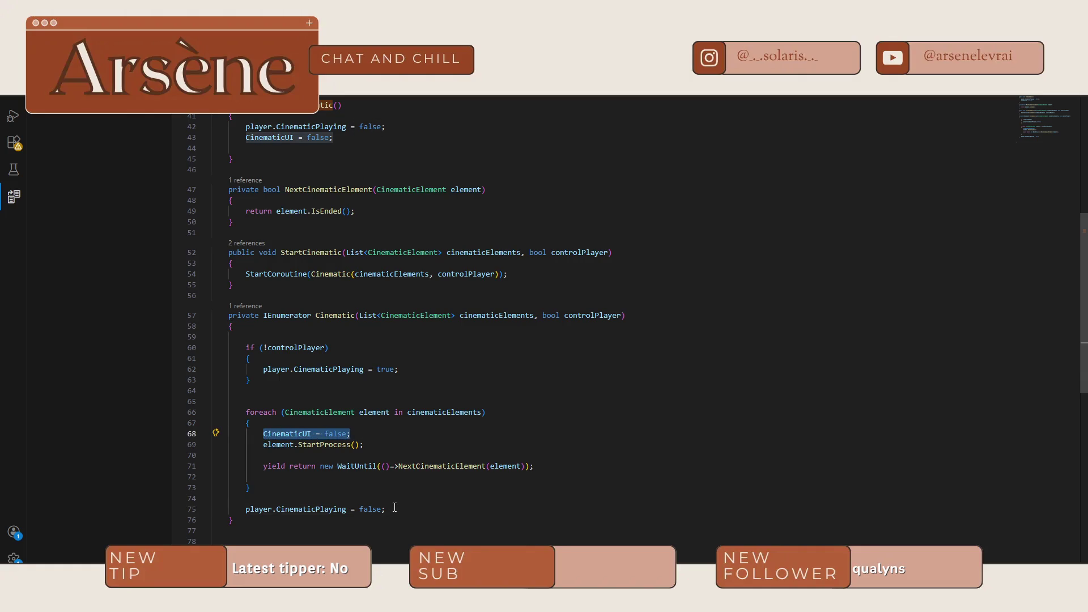
{"action": "left_click", "coordinate": [394, 510]}
- Insert 'CinematicUI = false;' after line 75 of the Cinematic coroutine and switch back to Unity
{"action": "key", "text": "Return"}
{"action": "key", "text": "ctrl+v"}
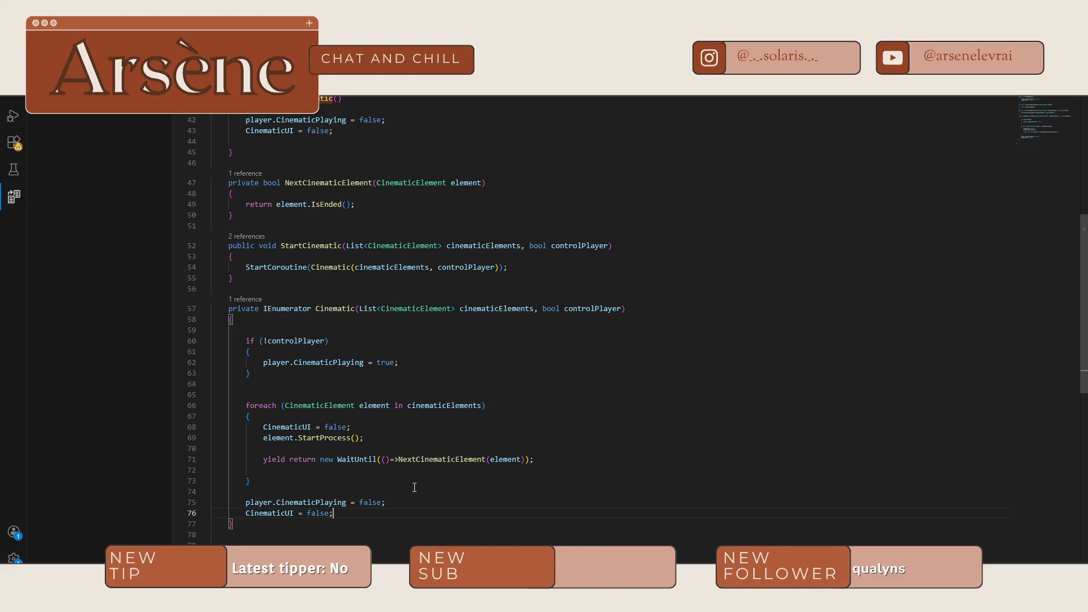
{"action": "key", "text": "alt+Tab"}
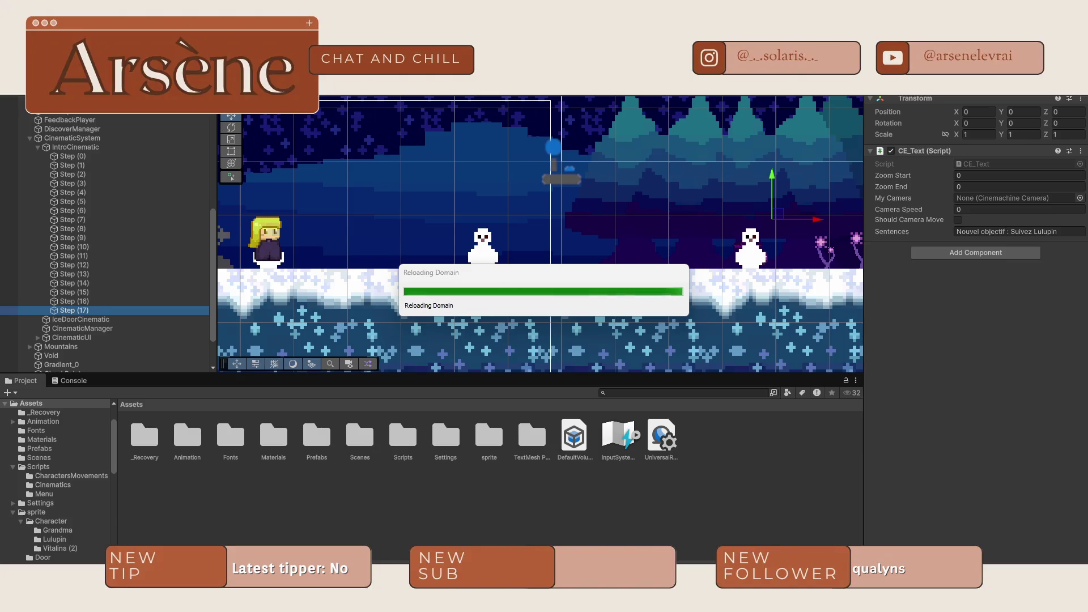
- After Unity compiles the scripts, return to CinematicManager.cs in Visual Studio Code
{"action": "mouse_move", "coordinate": [856, 595]}
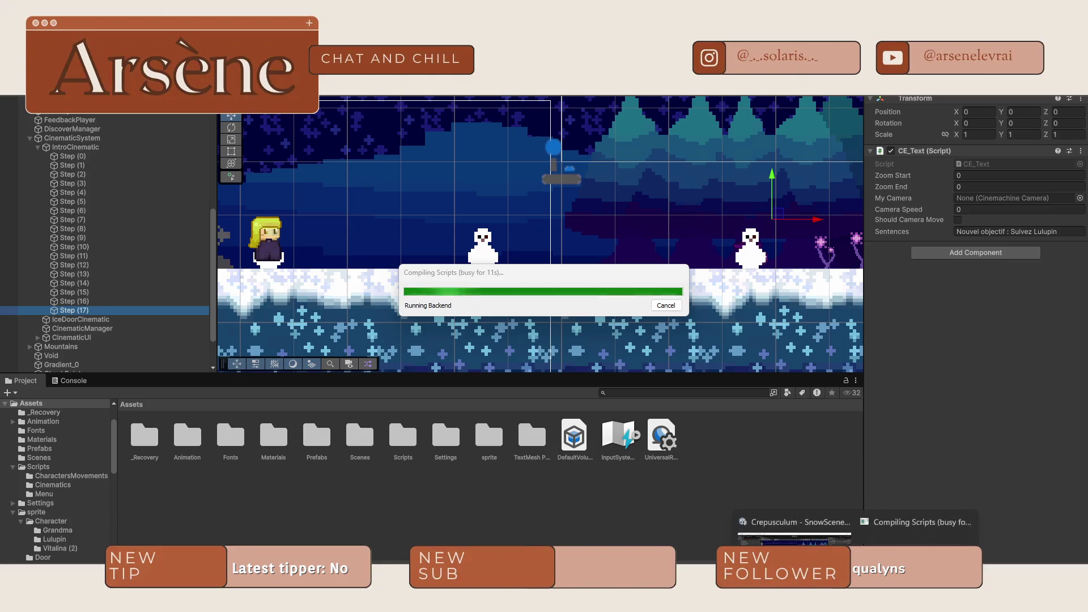
{"action": "left_click", "coordinate": [794, 530]}
{"action": "scroll", "coordinate": [431, 481], "scroll_direction": "up", "scroll_amount": 12}
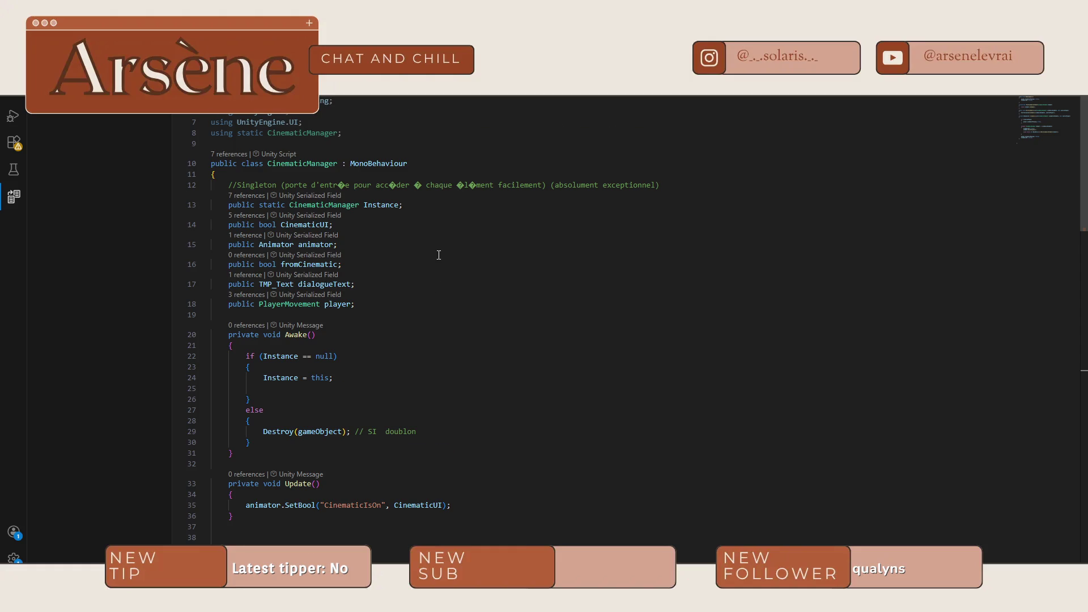
- Highlight every CinematicUI reference in CinematicManager.cs, including the animator use, then switch back to Unity
{"action": "scroll", "coordinate": [436, 272], "scroll_direction": "down", "scroll_amount": 15}
{"action": "scroll", "coordinate": [433, 288], "scroll_direction": "up", "scroll_amount": 12}
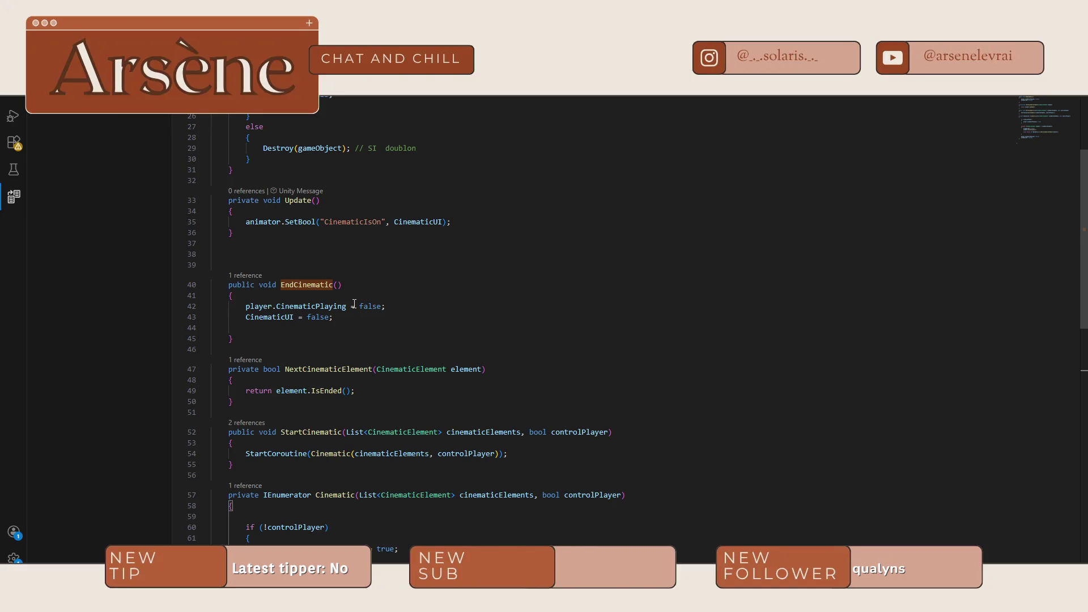
{"action": "double_click", "coordinate": [264, 317]}
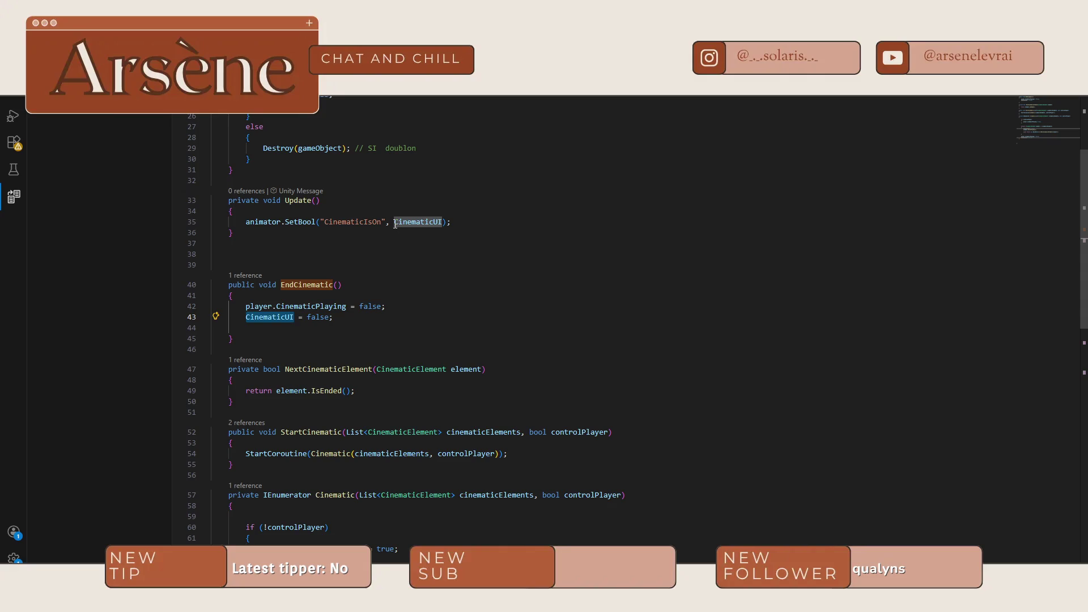
{"action": "scroll", "coordinate": [354, 337], "scroll_direction": "up", "scroll_amount": 4}
{"action": "scroll", "coordinate": [354, 337], "scroll_direction": "up", "scroll_amount": 2}
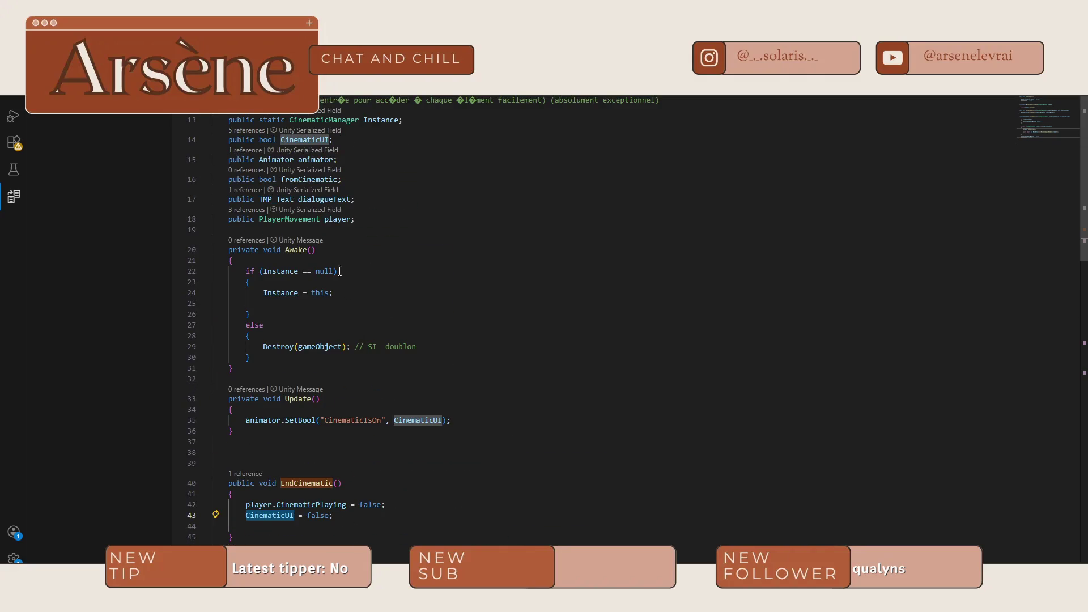
{"action": "scroll", "coordinate": [445, 206], "scroll_direction": "down", "scroll_amount": 3}
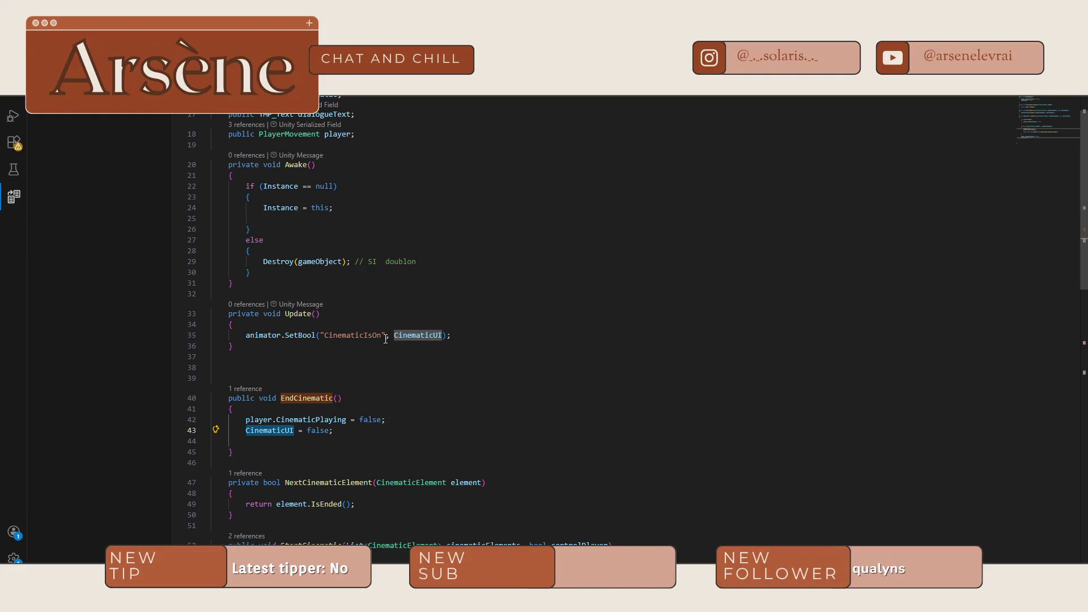
{"action": "scroll", "coordinate": [419, 308], "scroll_direction": "down", "scroll_amount": 5}
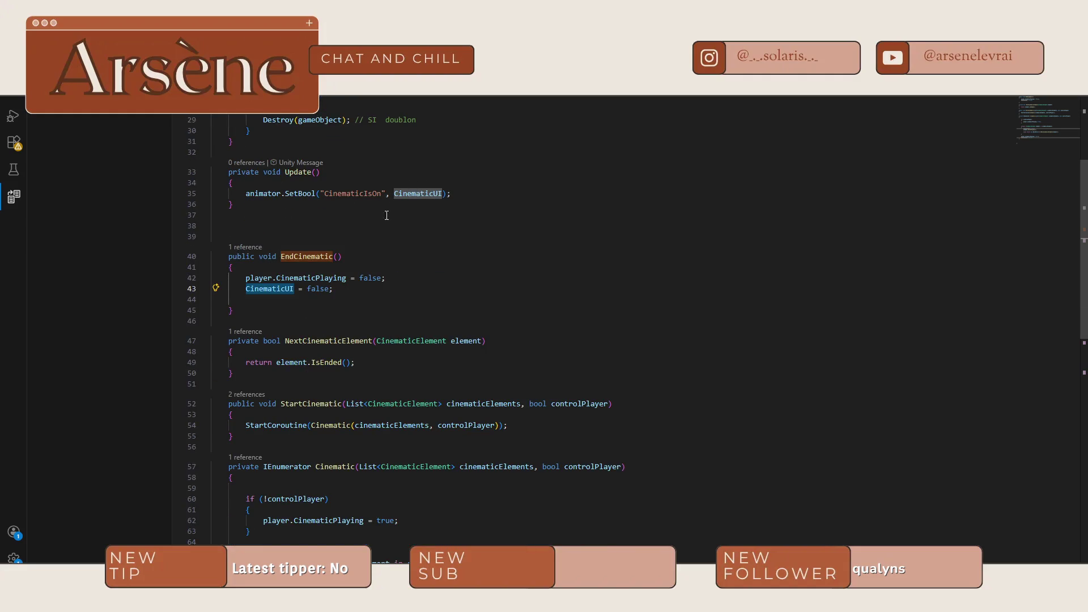
{"action": "scroll", "coordinate": [387, 215], "scroll_direction": "down", "scroll_amount": 10}
{"action": "left_click", "coordinate": [249, 323]}
{"action": "key", "text": "alt+Tab"}
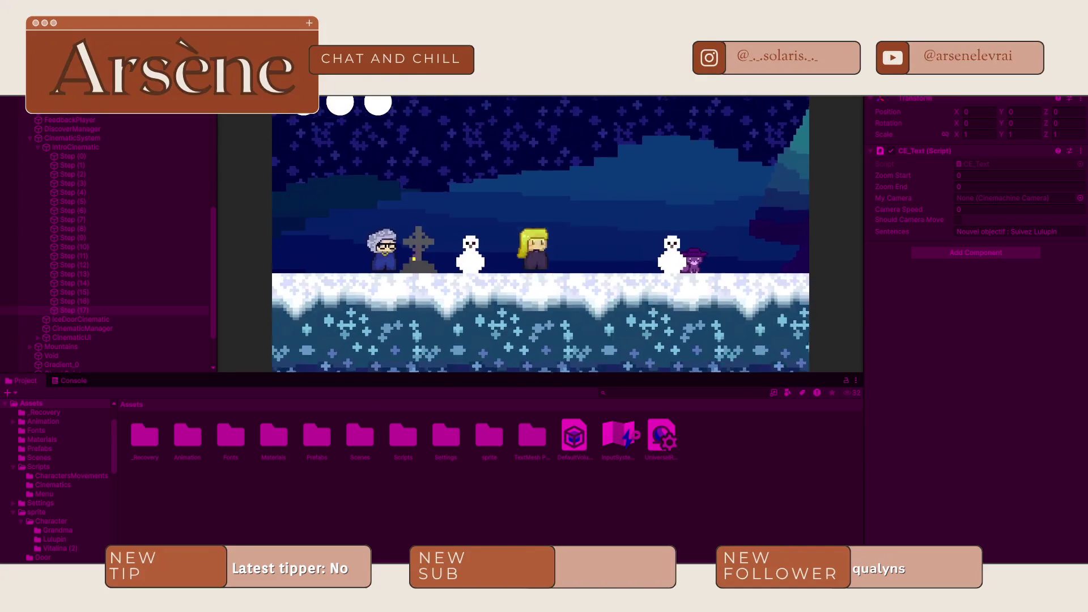
- Exit Play mode once the intro cinematic's dialogue has closed
{"action": "key", "text": "ctrl+p"}
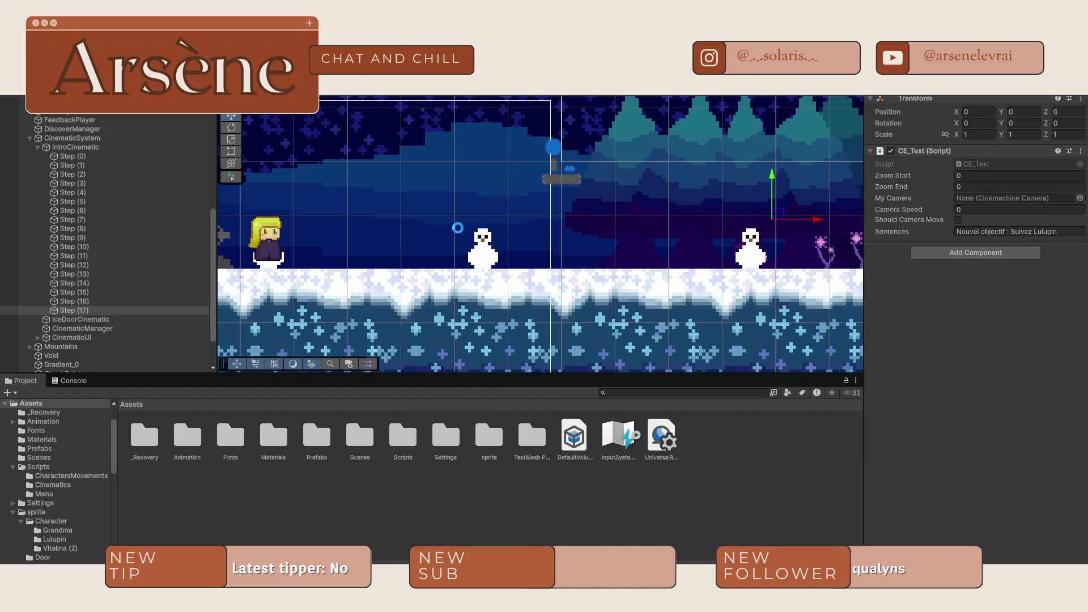